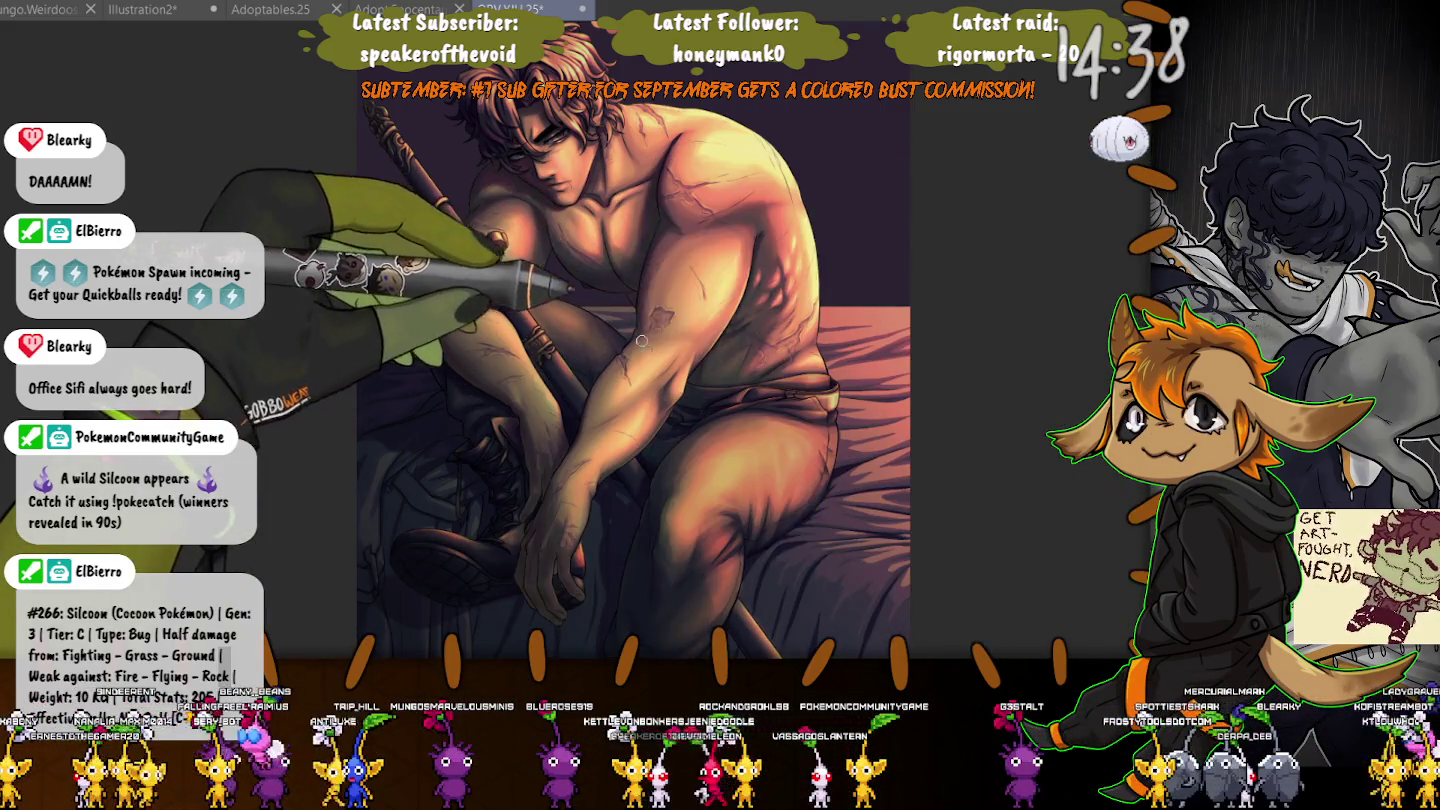
# Zoom in on the man's scarred forearm and knee.
pyautogui.scroll(5, 642, 341)
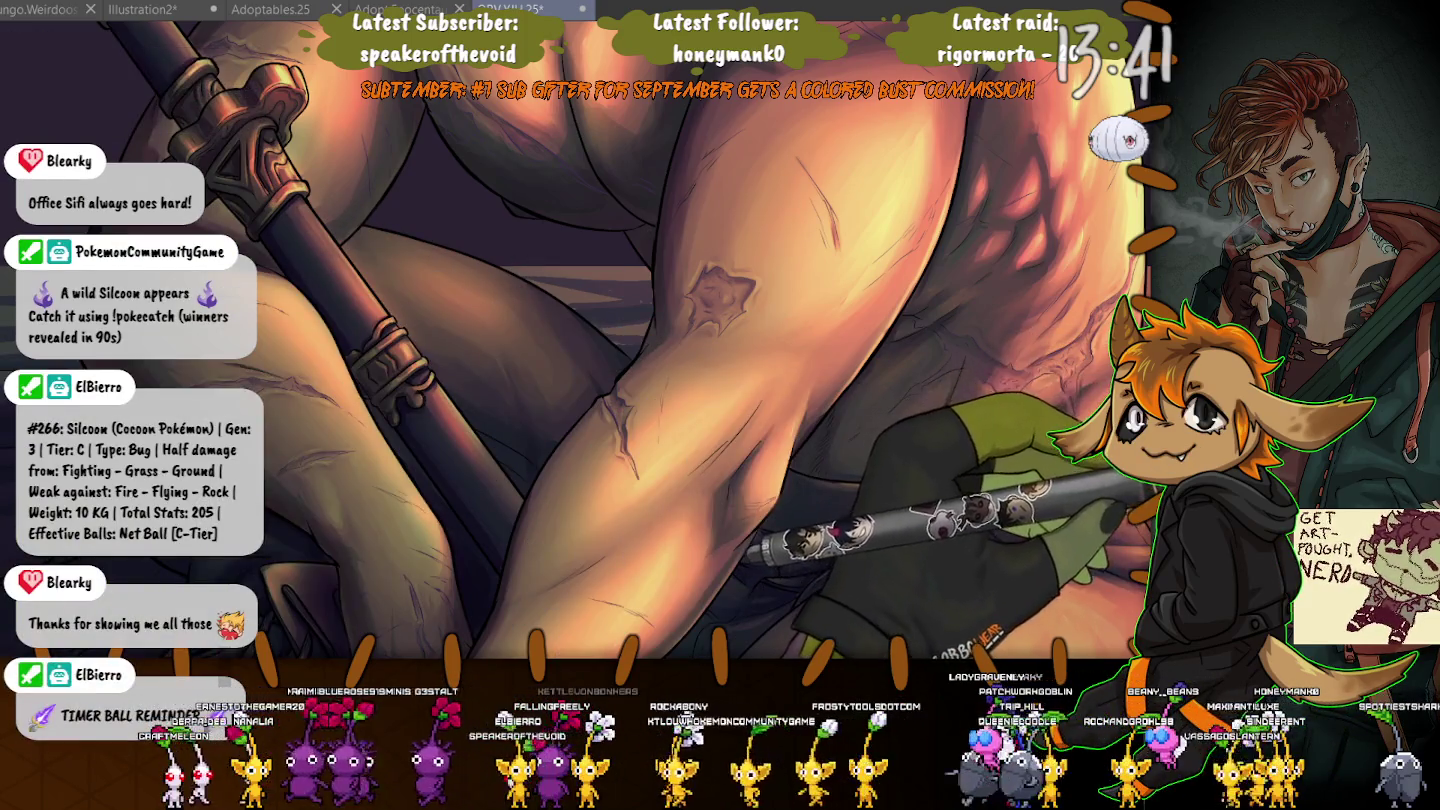
# Pan the staff toward the centre of the view, then undo the dark overlay.
pyautogui.moveTo(51, 258); pyautogui.dragTo(334, 260)
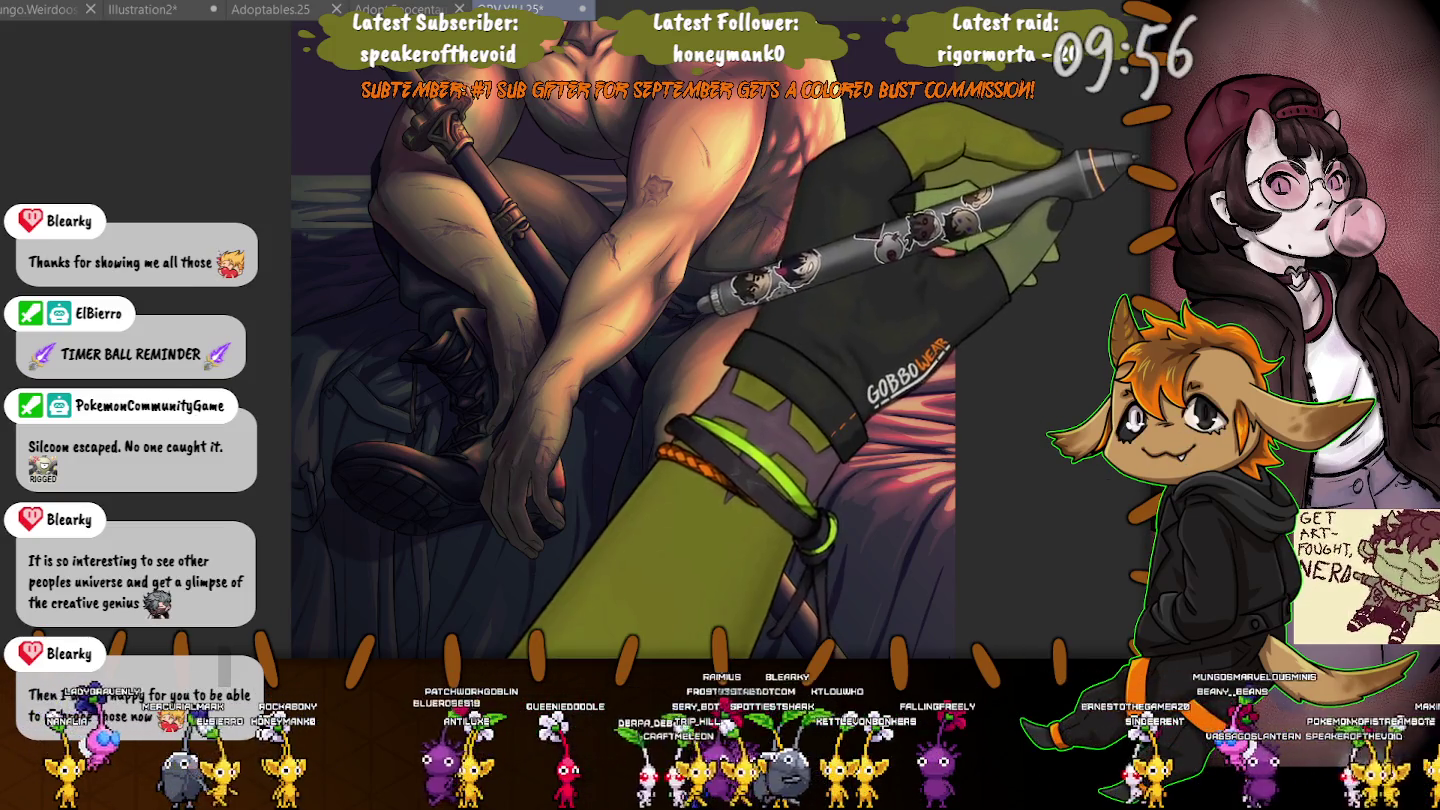
pyautogui.hotkey('ctrl', 'z')
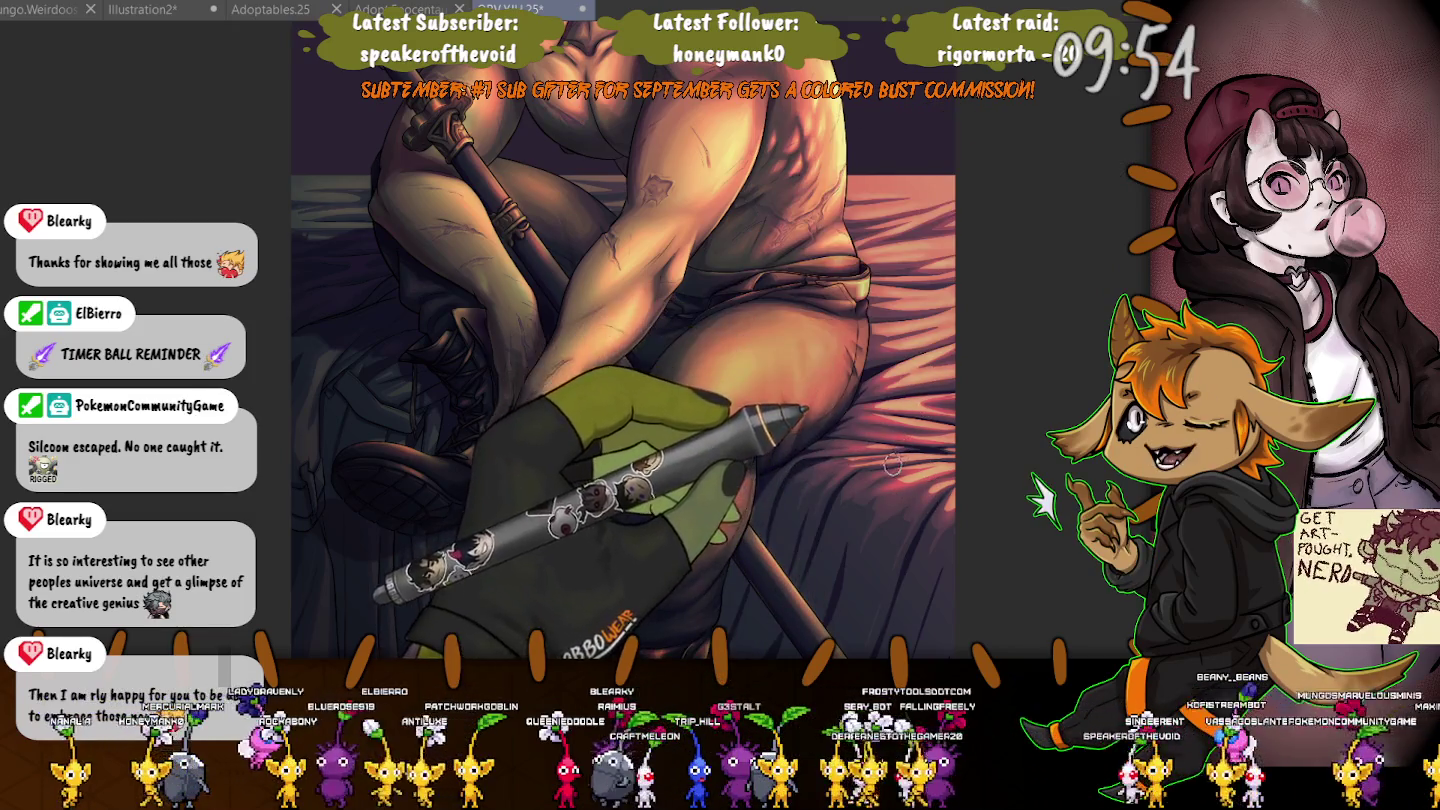
# Zoom in on the thigh and the pink-lit bedsheet beside it.
pyautogui.scroll(1, 900, 495)
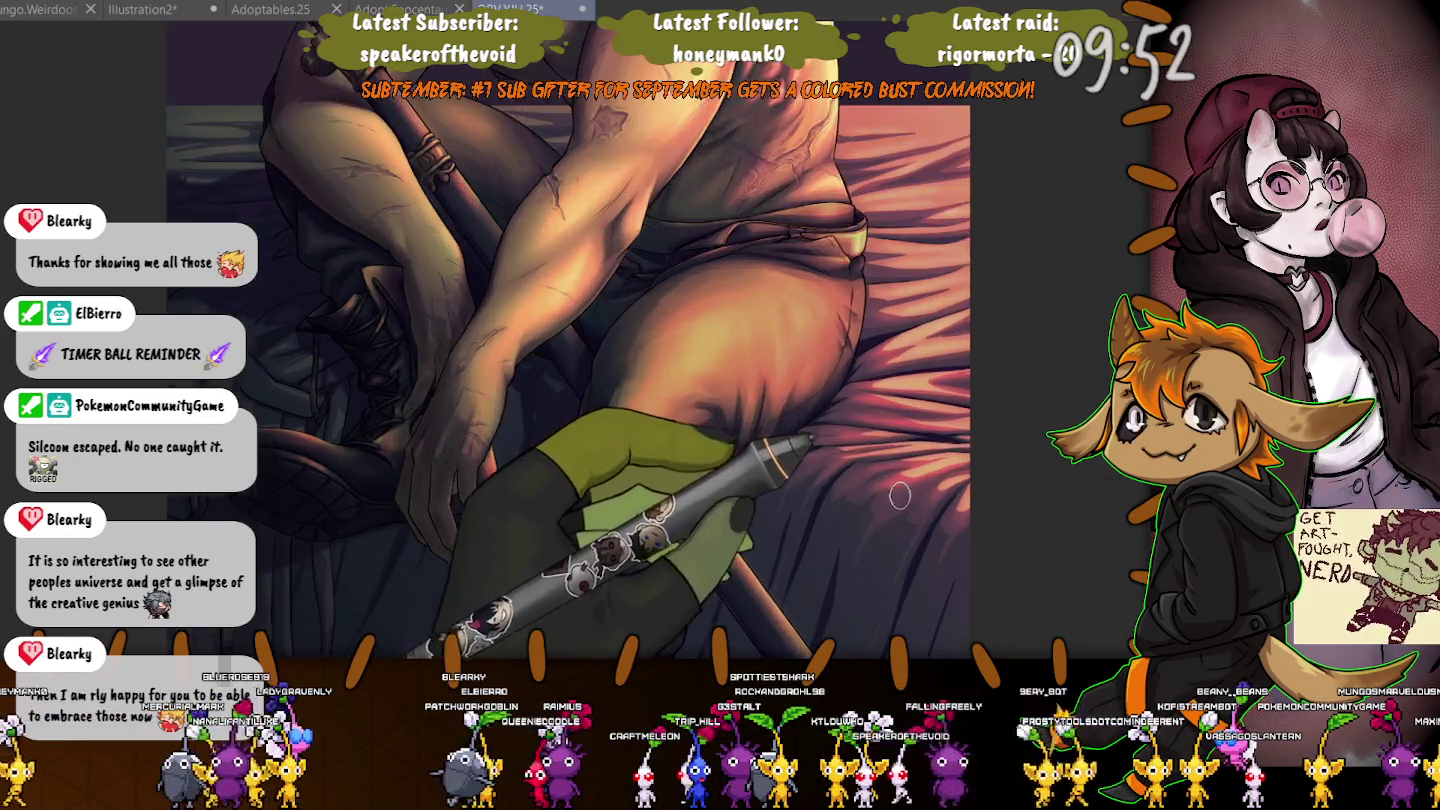
pyautogui.scroll(1, 900, 495)
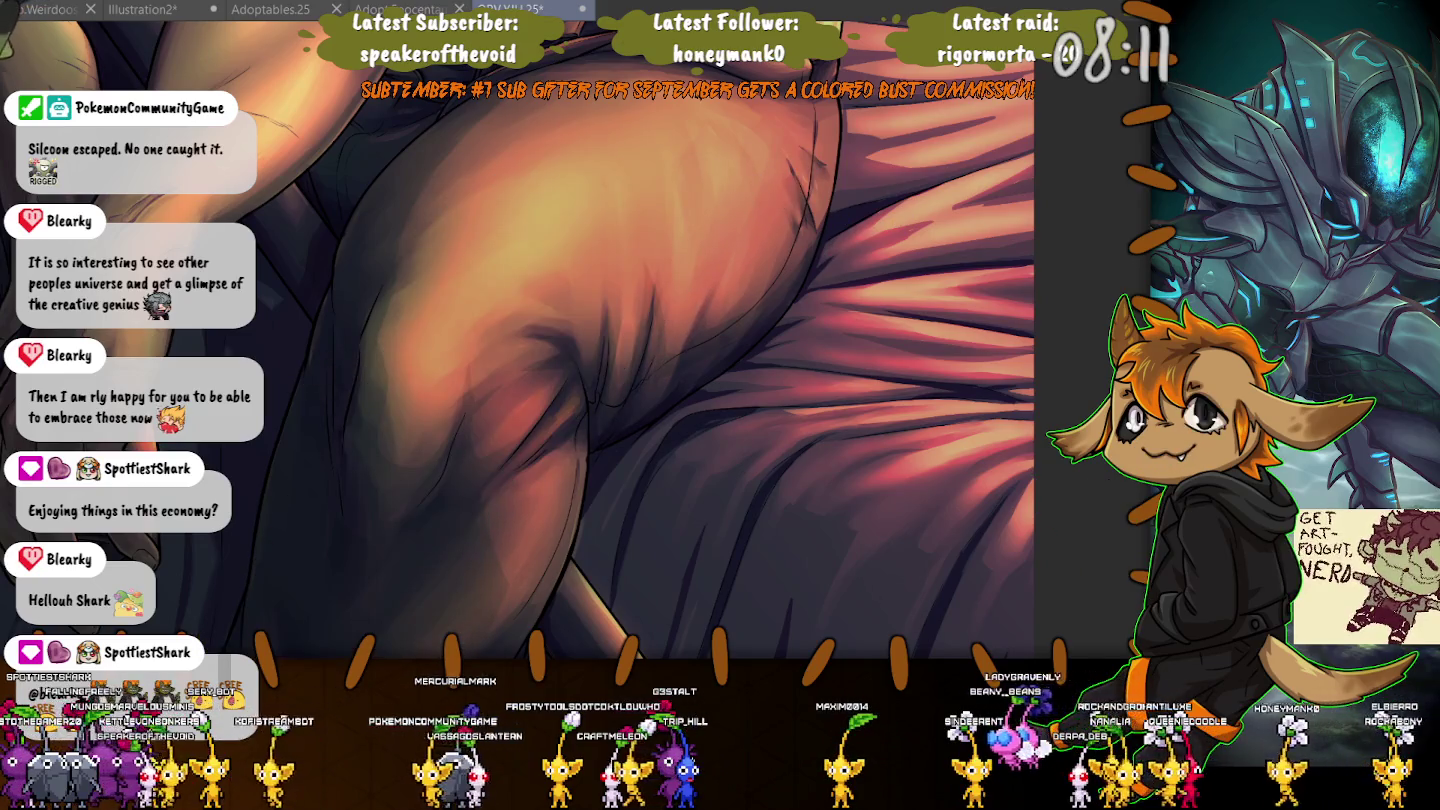
# Save the painting with Ctrl+S.
pyautogui.hotkey('ctrl', 's')
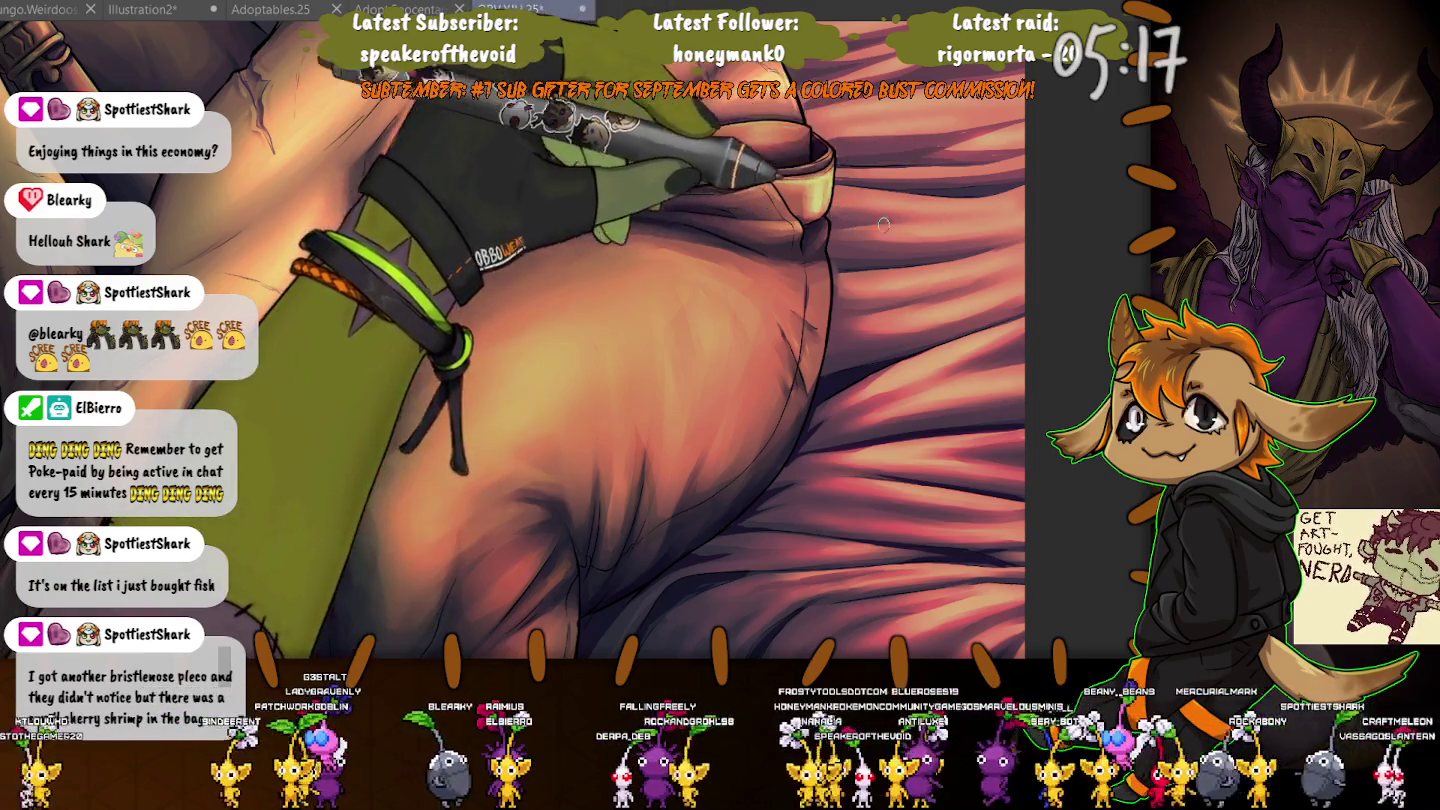
# Pan from the gloved hand and staff along the leg to the thigh and knee.
pyautogui.moveTo(1006, 176)
pyautogui.mouseDown()
pyautogui.moveTo(847, 183)
pyautogui.moveTo(967, 196)
pyautogui.mouseUp()
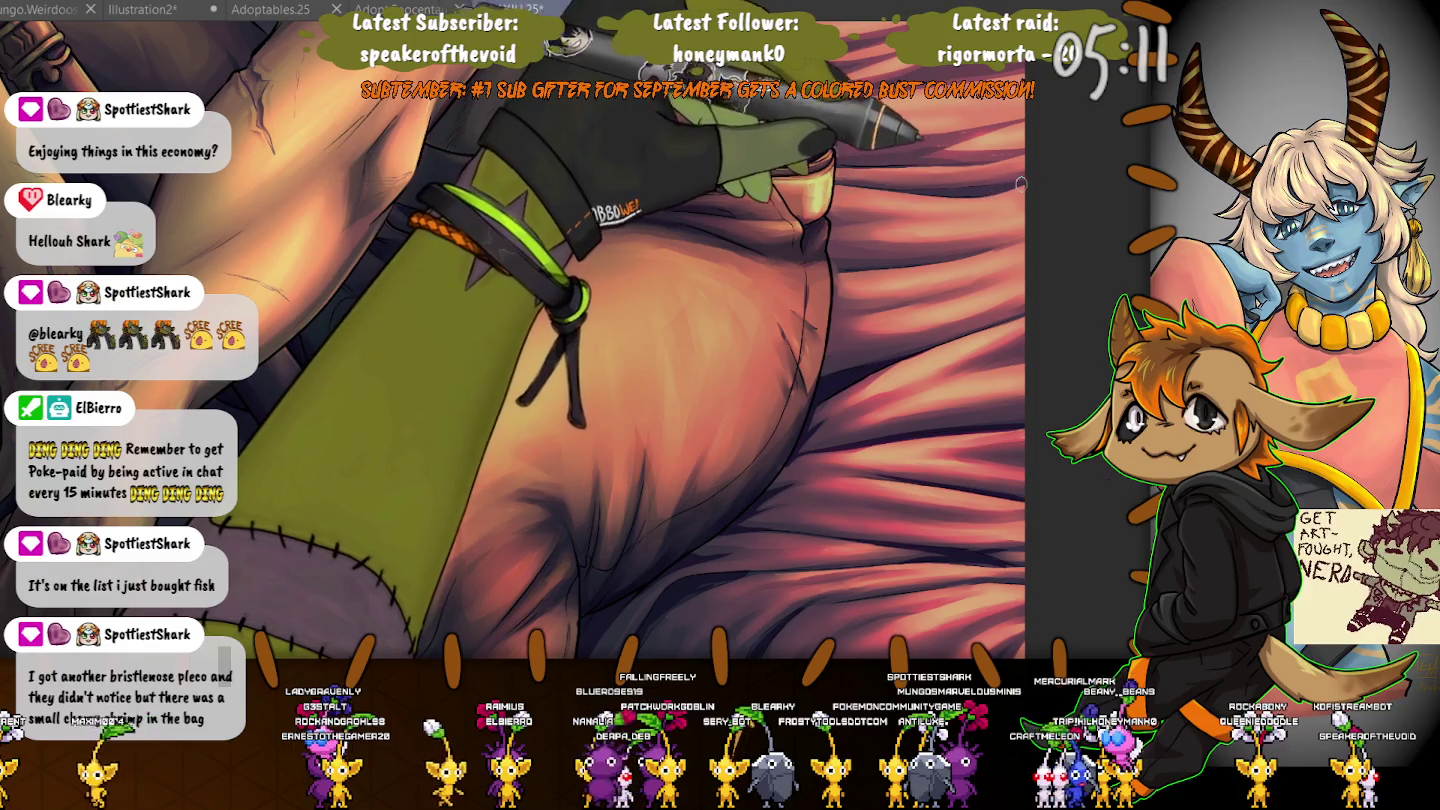
pyautogui.moveTo(1055, 177); pyautogui.dragTo(980, 203)
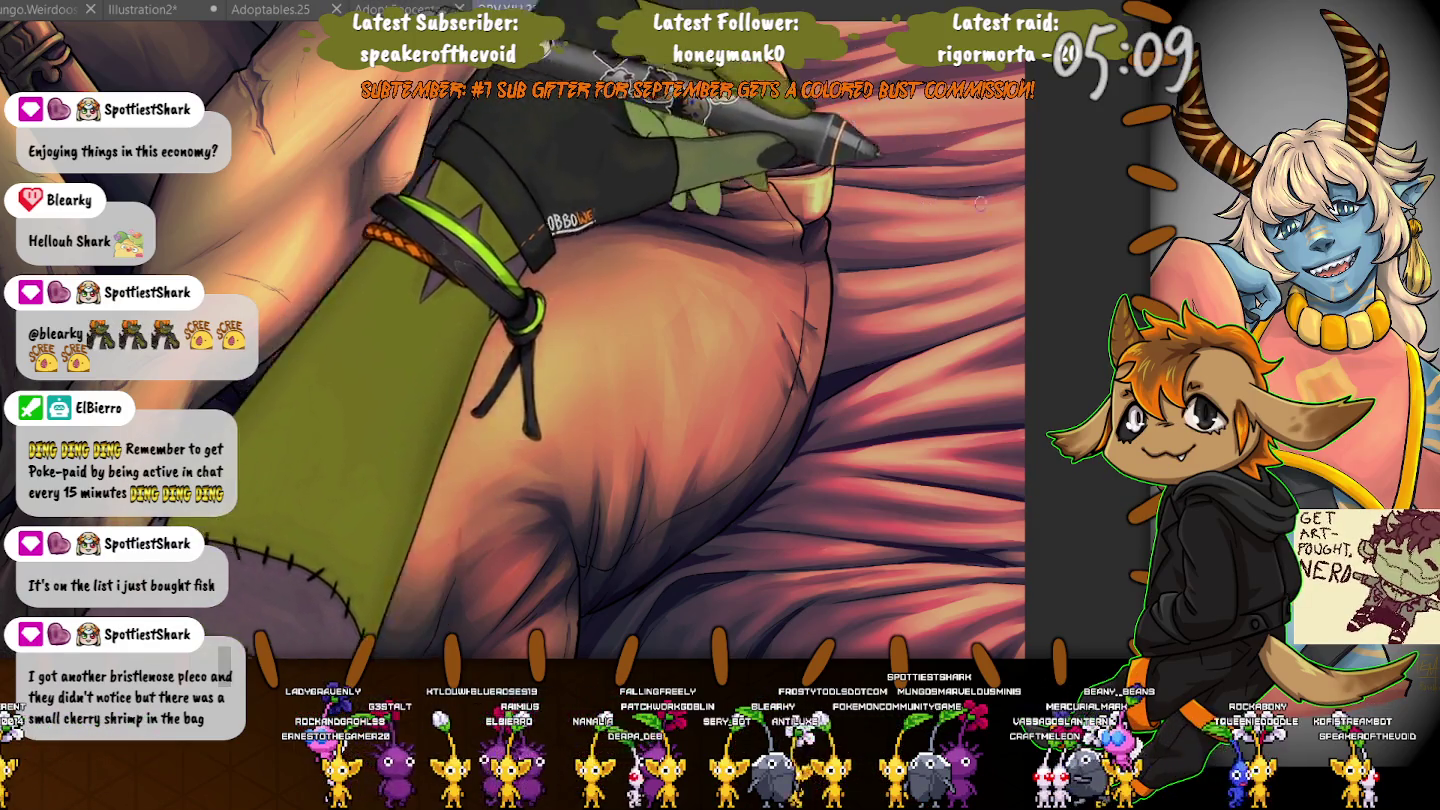
pyautogui.moveTo(1032, 150); pyautogui.dragTo(895, 193)
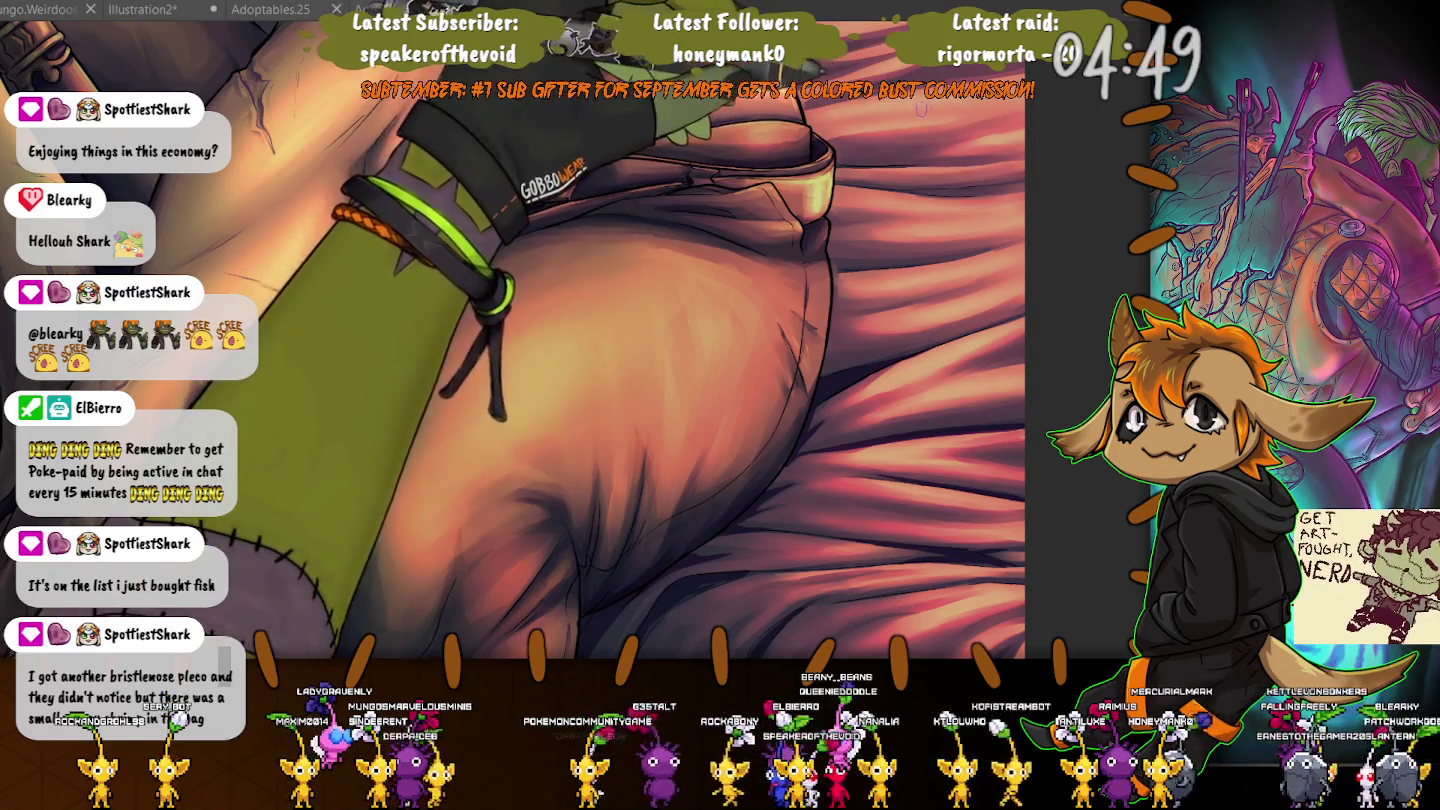
pyautogui.moveTo(843, 149); pyautogui.dragTo(811, 308)
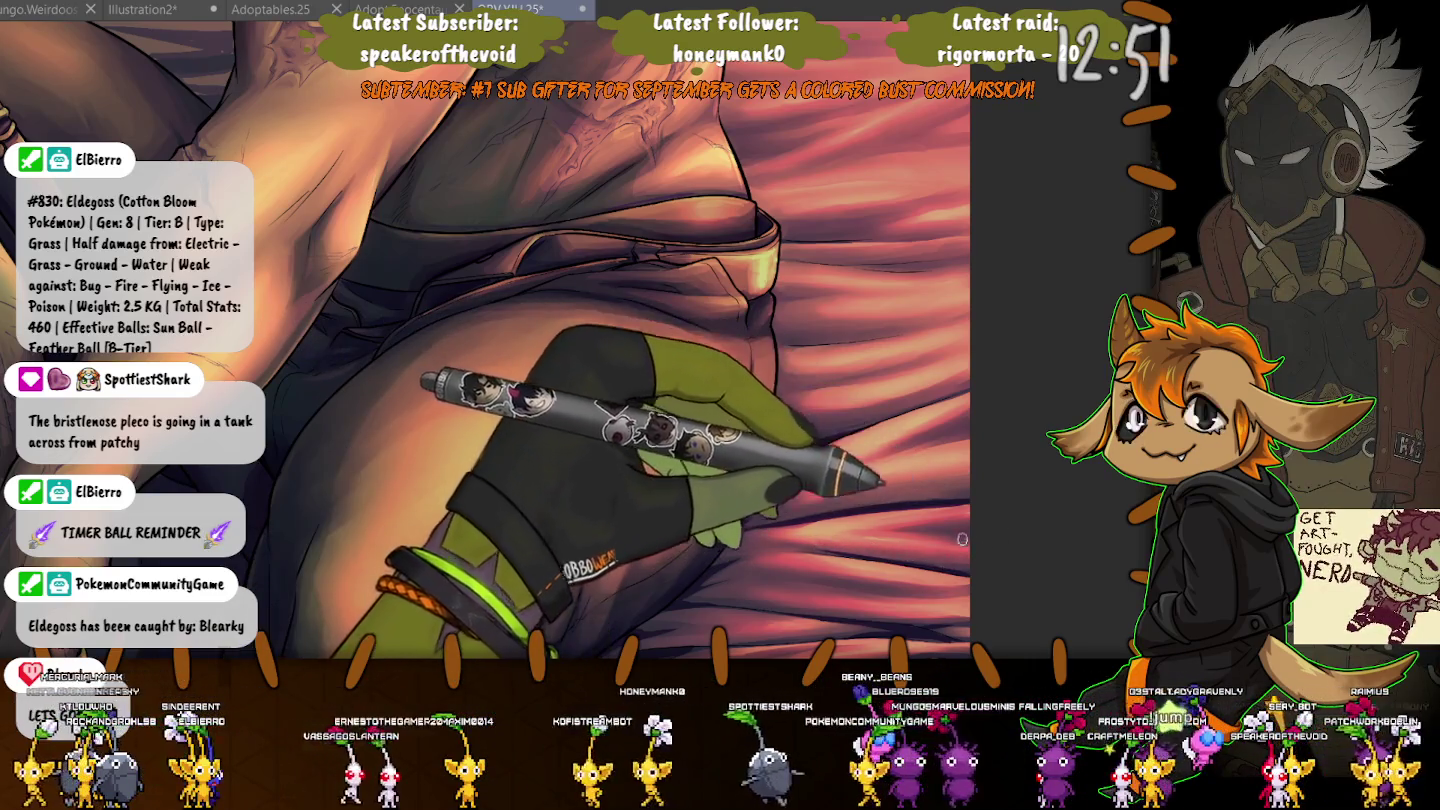
# Scroll the view down toward the bedsheet folds beside the leg.
pyautogui.scroll(-5, 947, 534)
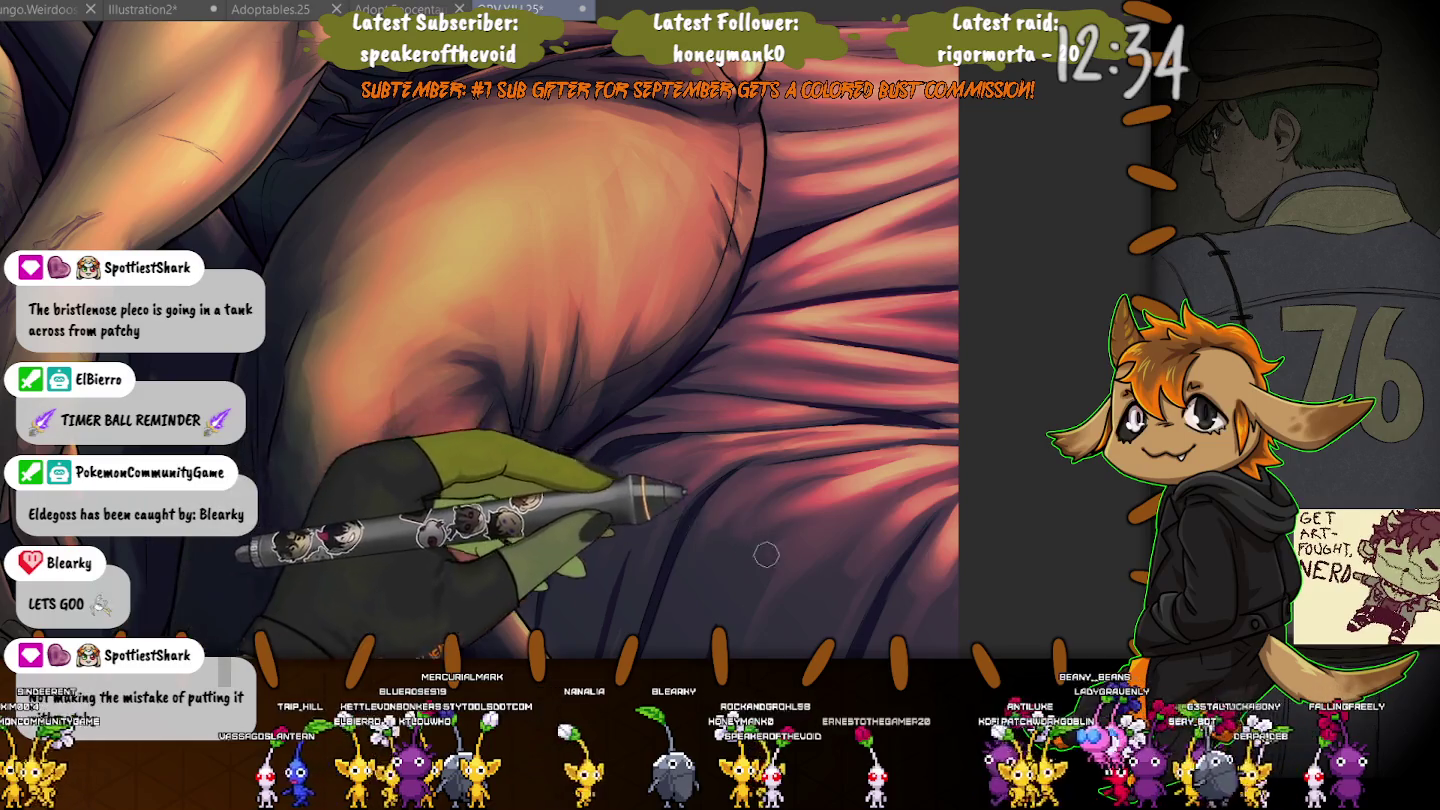
# Move the view down to the shadowed sheet around the staff's lower end.
pyautogui.scroll(-3, 617, 520)
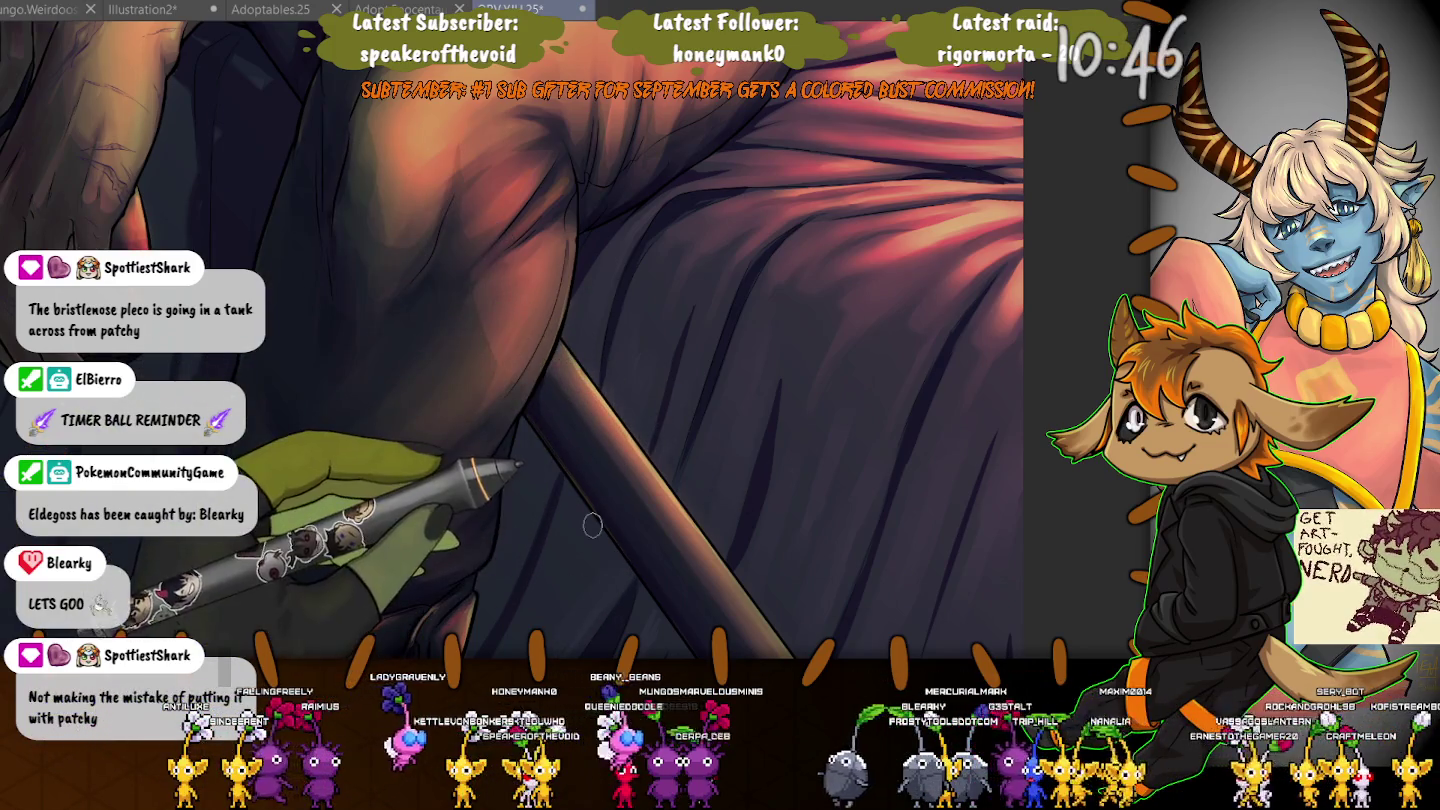
pyautogui.moveTo(592, 524); pyautogui.dragTo(695, 388)
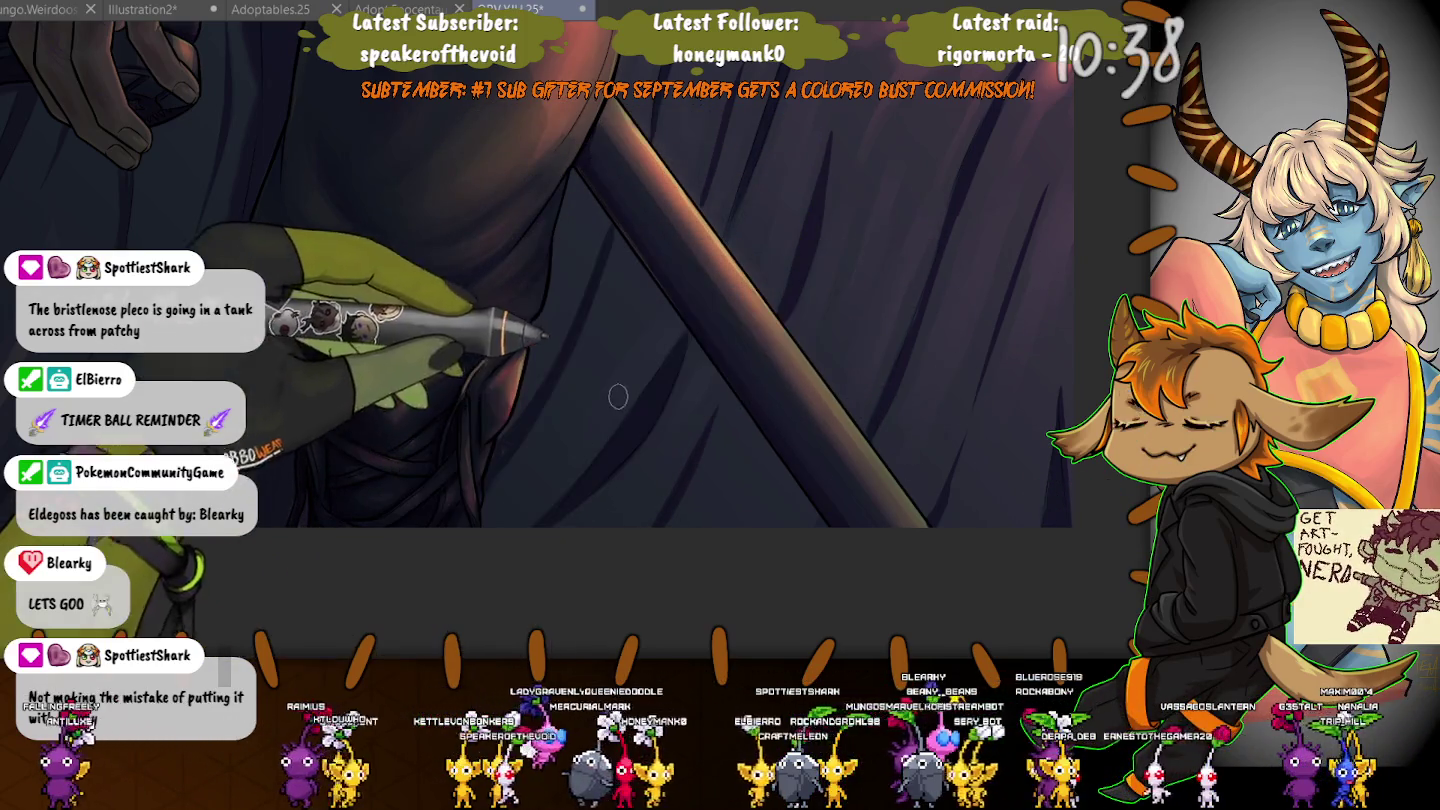
# Pan beside the staff, save the painting in progress, and reframe the whole canvas.
pyautogui.moveTo(185, 458); pyautogui.dragTo(625, 533)
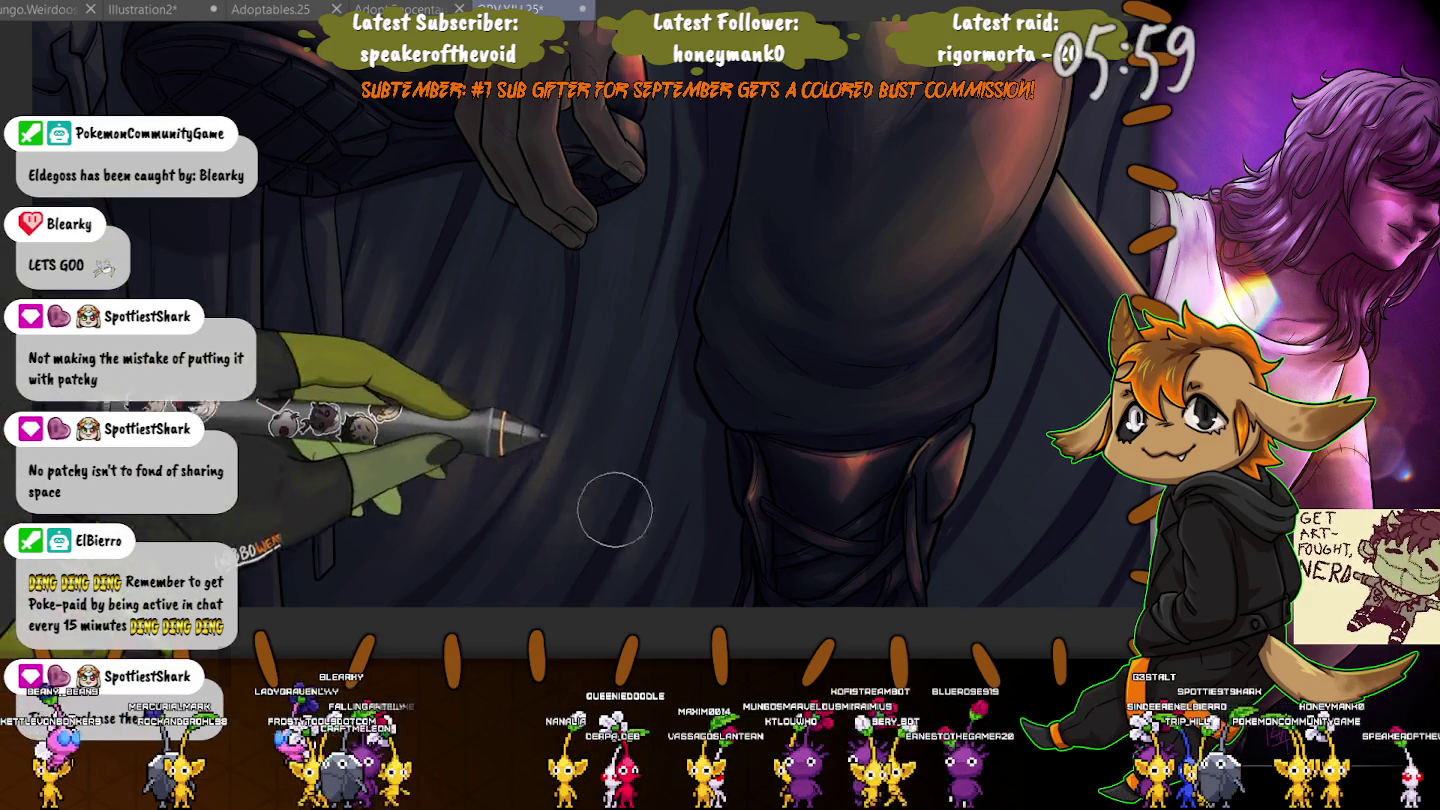
pyautogui.hotkey('ctrl', 's')
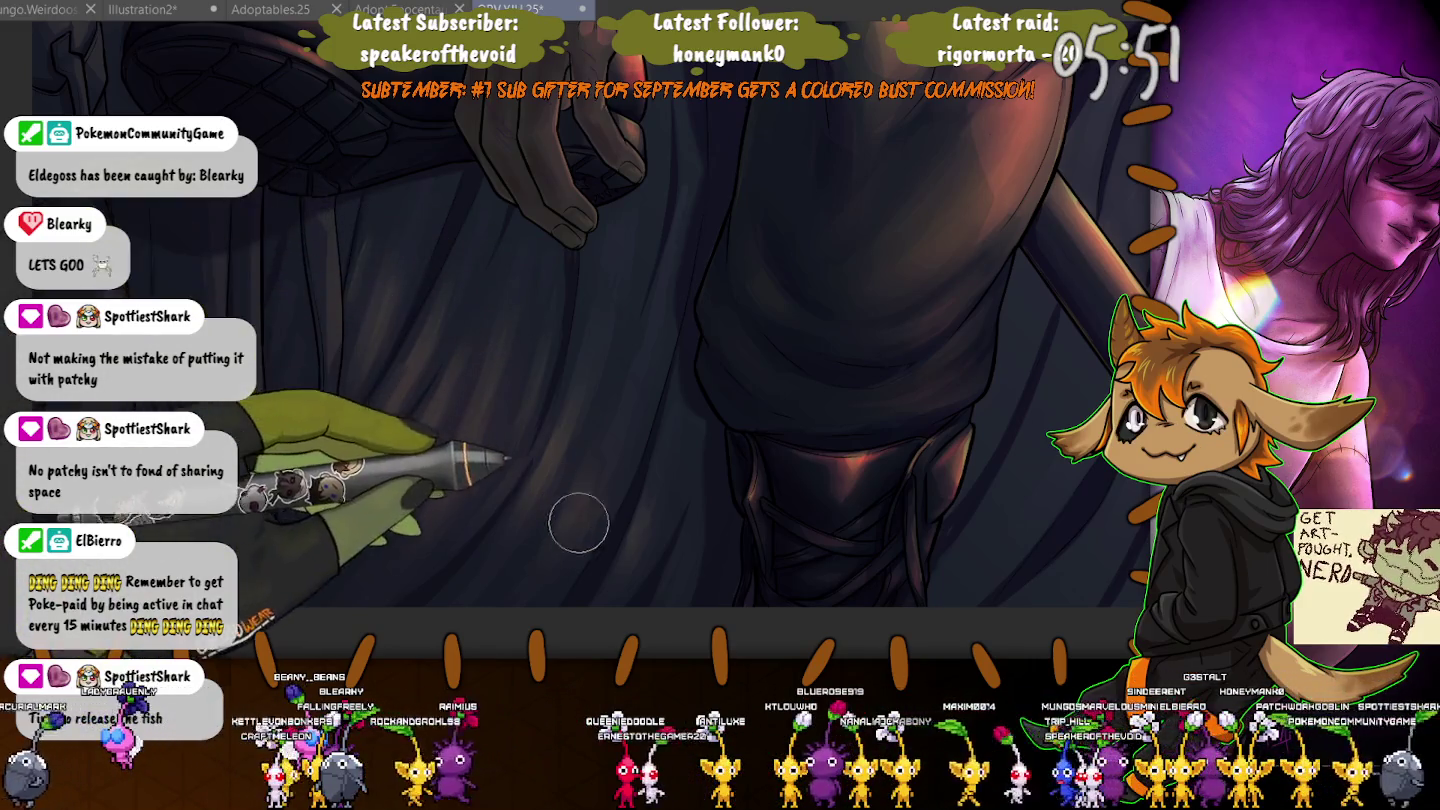
pyautogui.moveTo(565, 535)
pyautogui.mouseDown()
pyautogui.moveTo(632, 535)
pyautogui.moveTo(700, 418)
pyautogui.mouseUp()
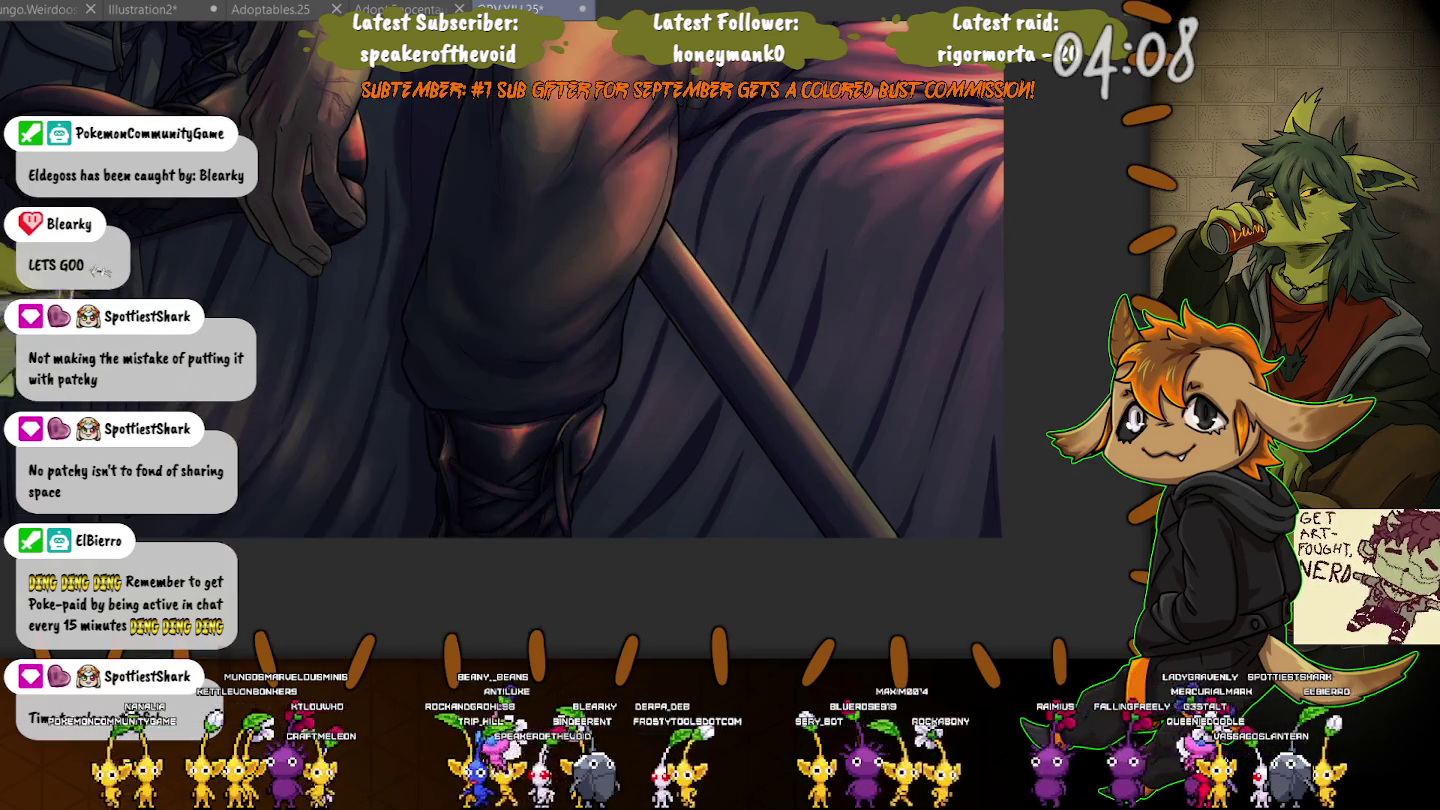
pyautogui.scroll(2, 640, 300)
pyautogui.scroll(-3, 560, 340)
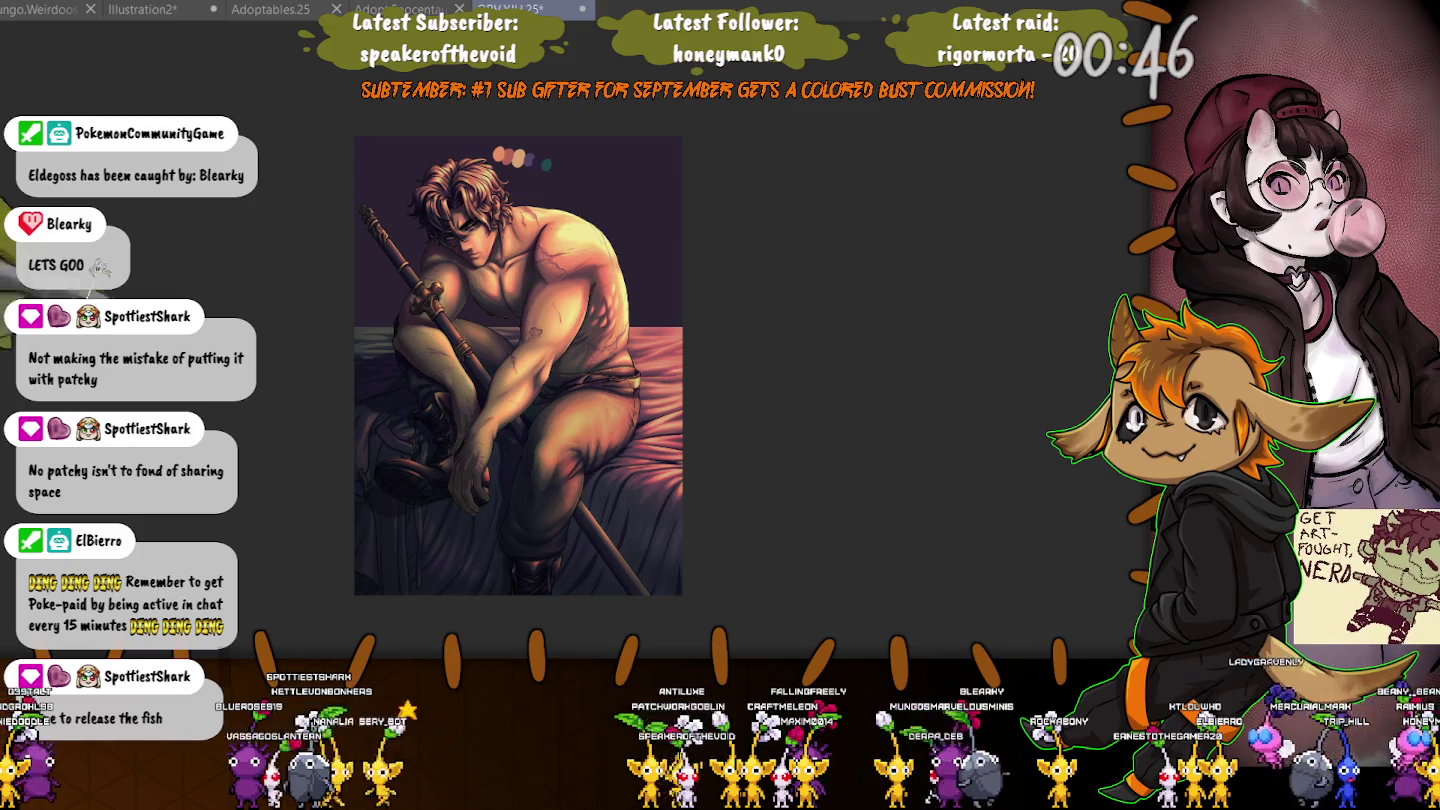
# Zoom in closely on the man's hands and boots.
pyautogui.scroll(3, 425, 398)
pyautogui.scroll(2, 425, 398)
pyautogui.scroll(2, 425, 398)
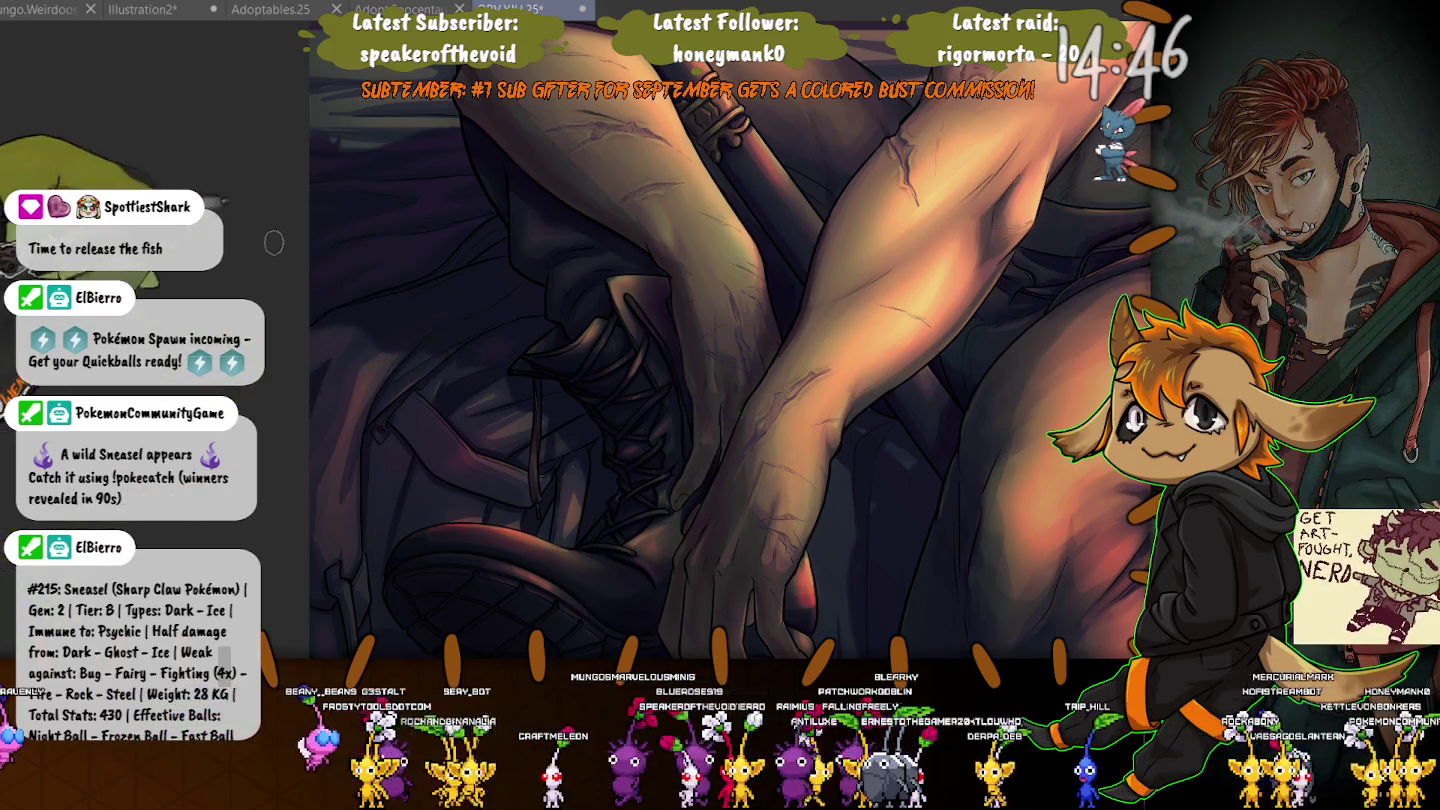
pyautogui.scroll(-5, 450, 345)
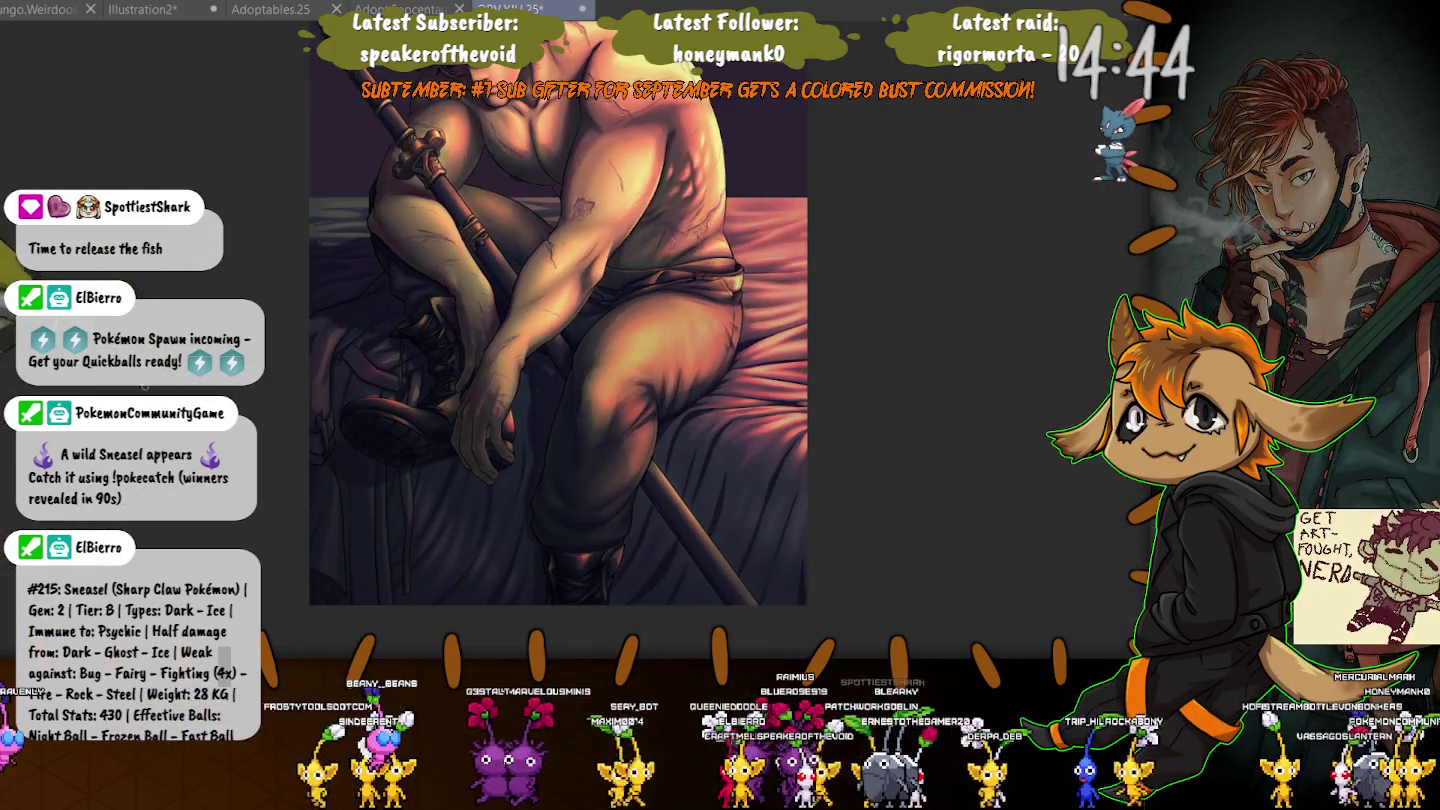
pyautogui.scroll(2, 567, 340)
pyautogui.scroll(2, 567, 340)
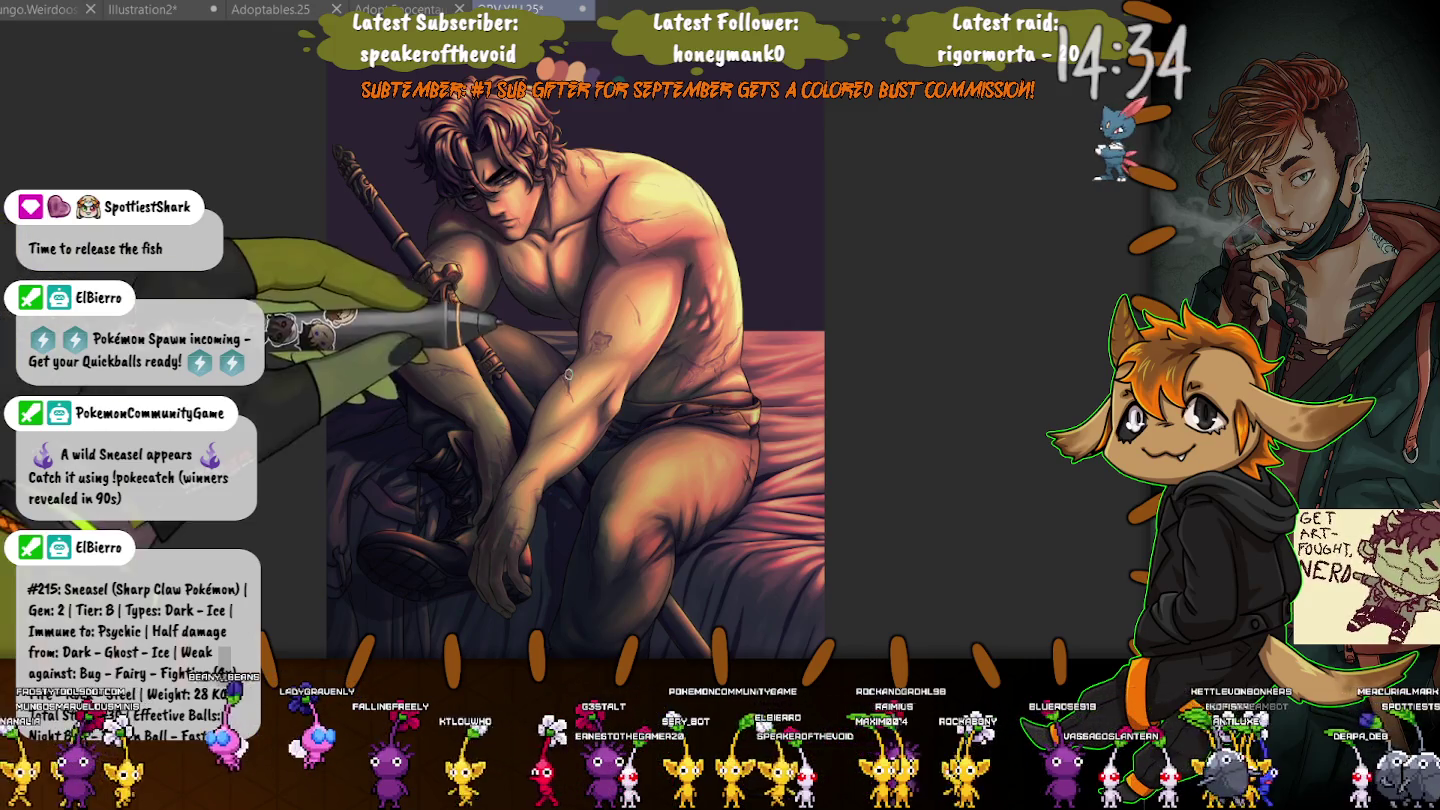
pyautogui.scroll(-1, 820, 450)
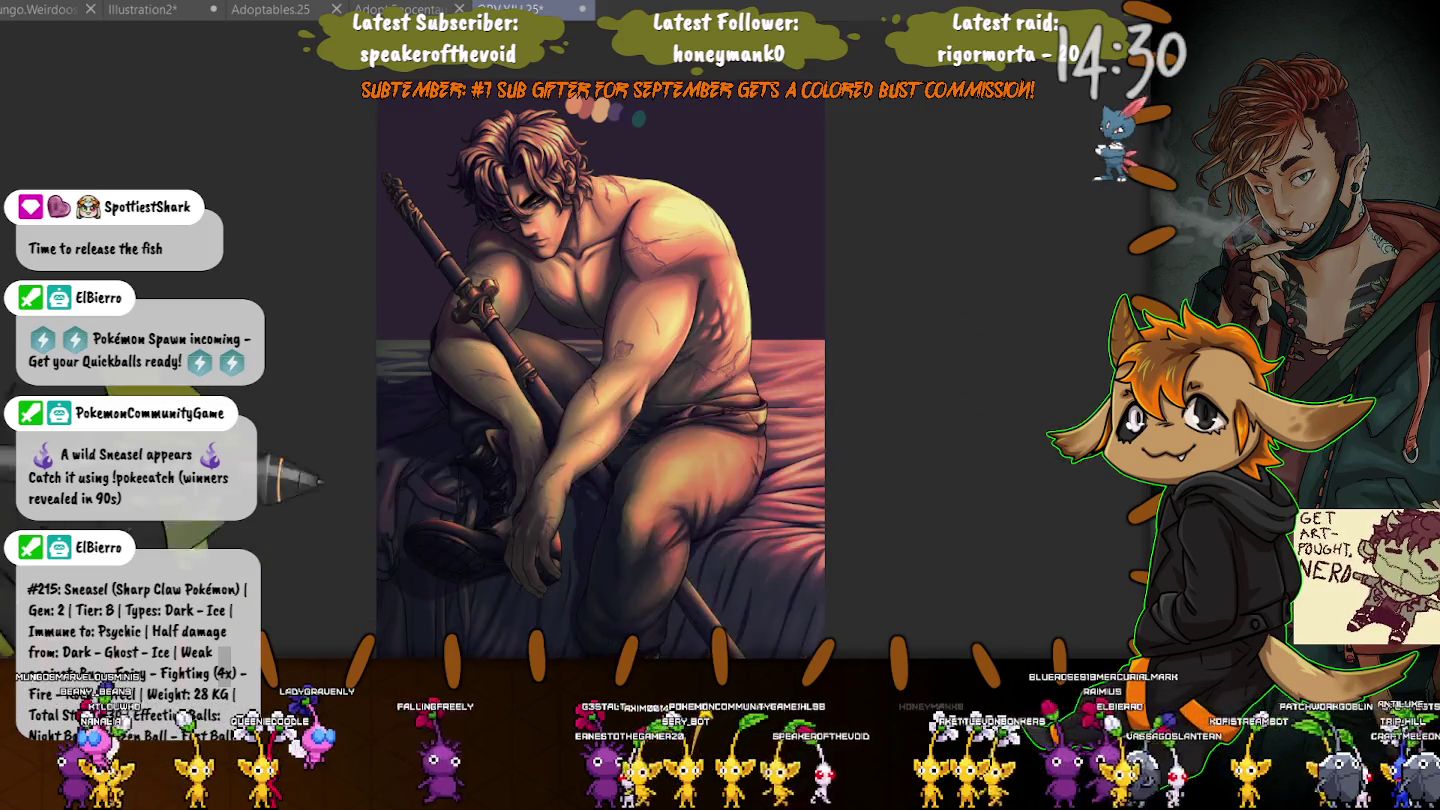
pyautogui.scroll(5, 600, 450)
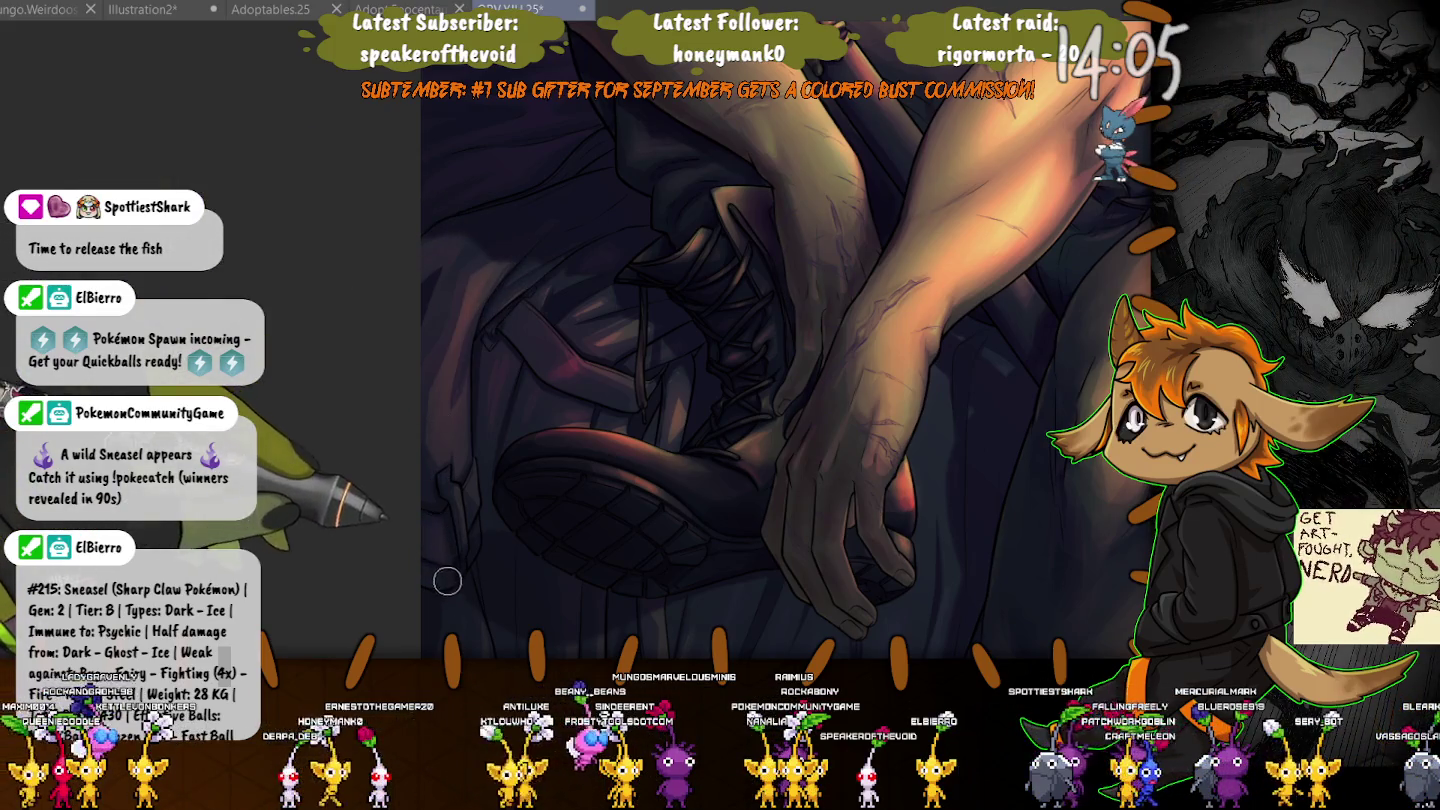
pyautogui.scroll(-1, 410, 405)
# Zoom out, then rotate the view onto the crossed hands above the boot.
pyautogui.scroll(-1, 420, 395)
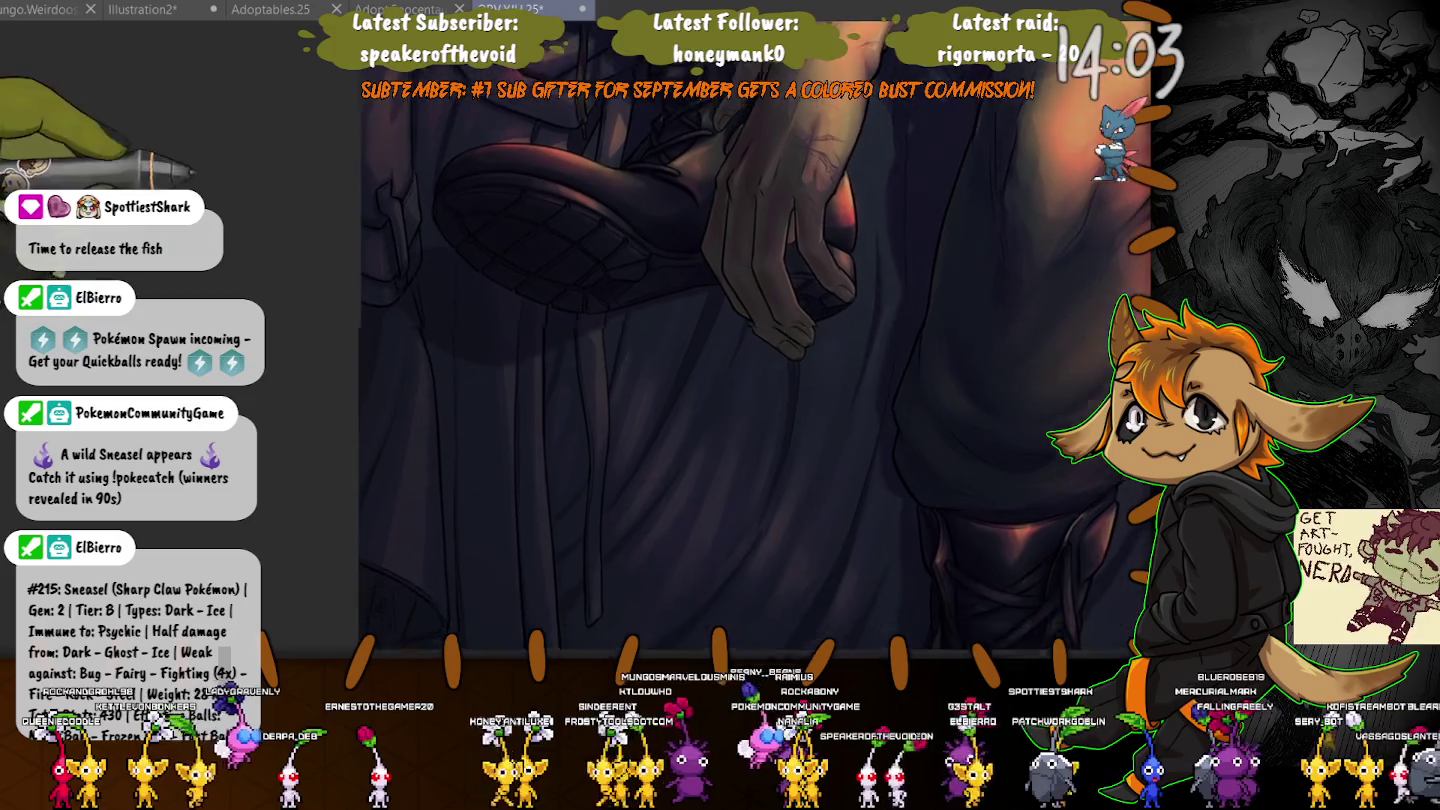
pyautogui.scroll(-2, 503, 338)
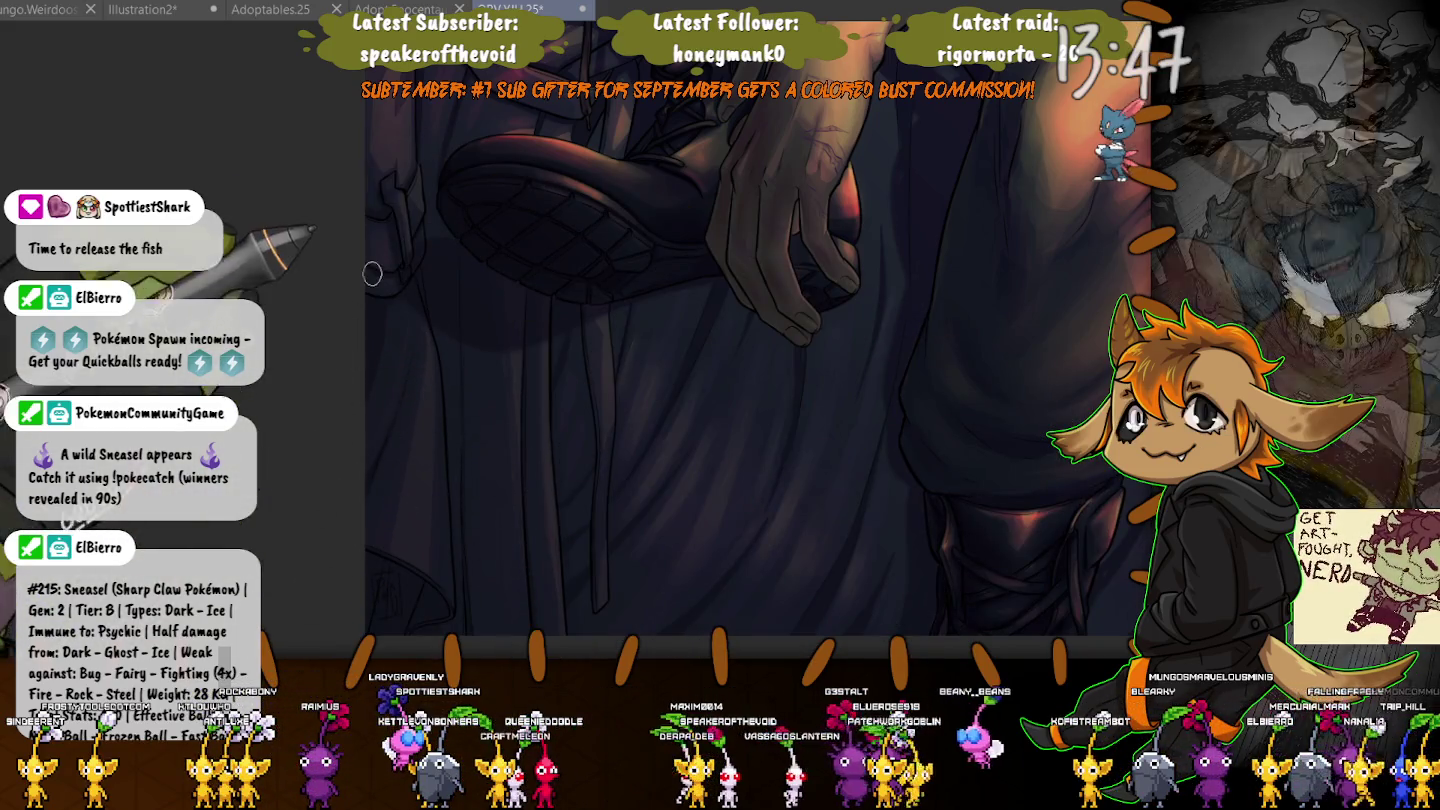
pyautogui.hotkey('ctrl', '@')
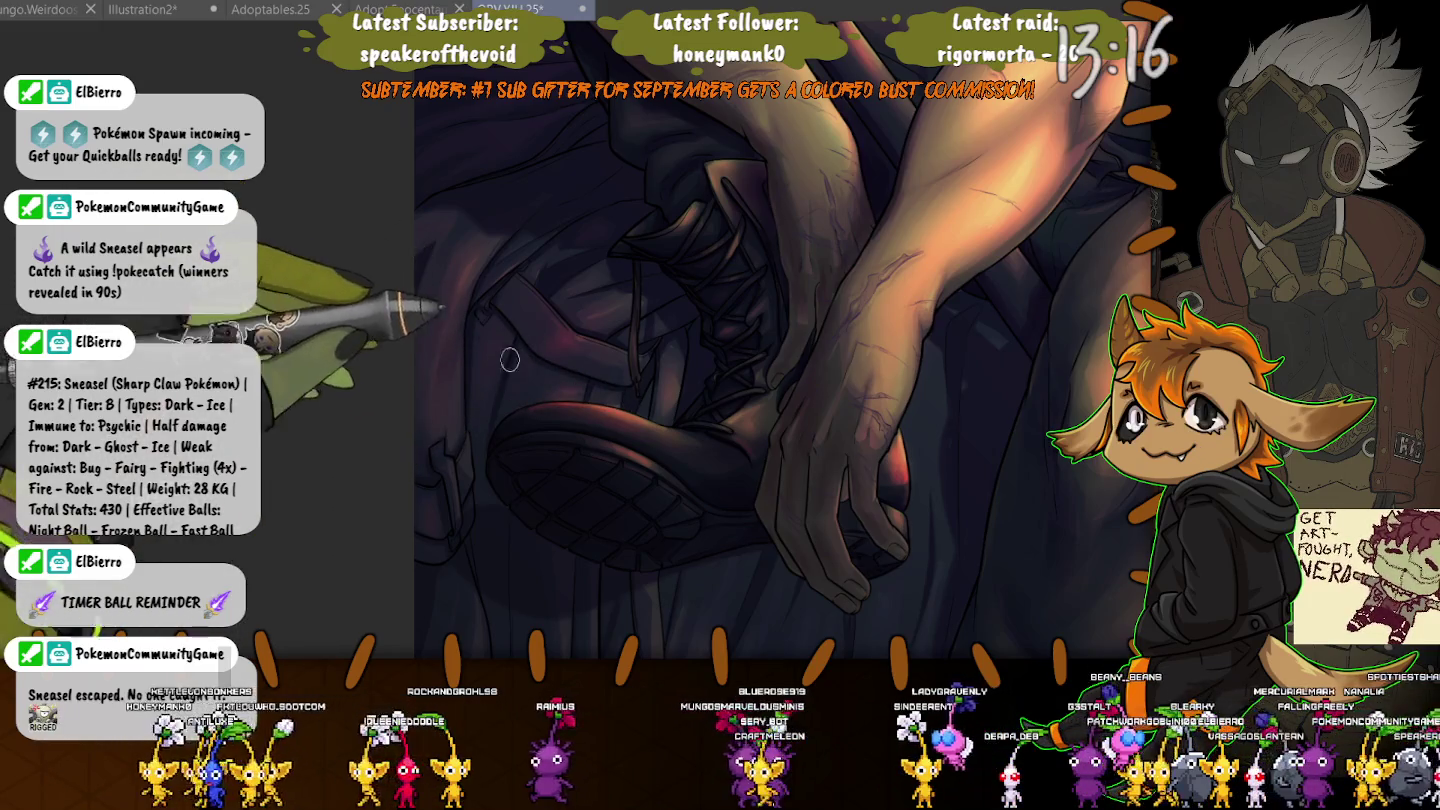
# Zoom in on the laced boot sole beneath the man's scarred hand.
pyautogui.scroll(3, 583, 391)
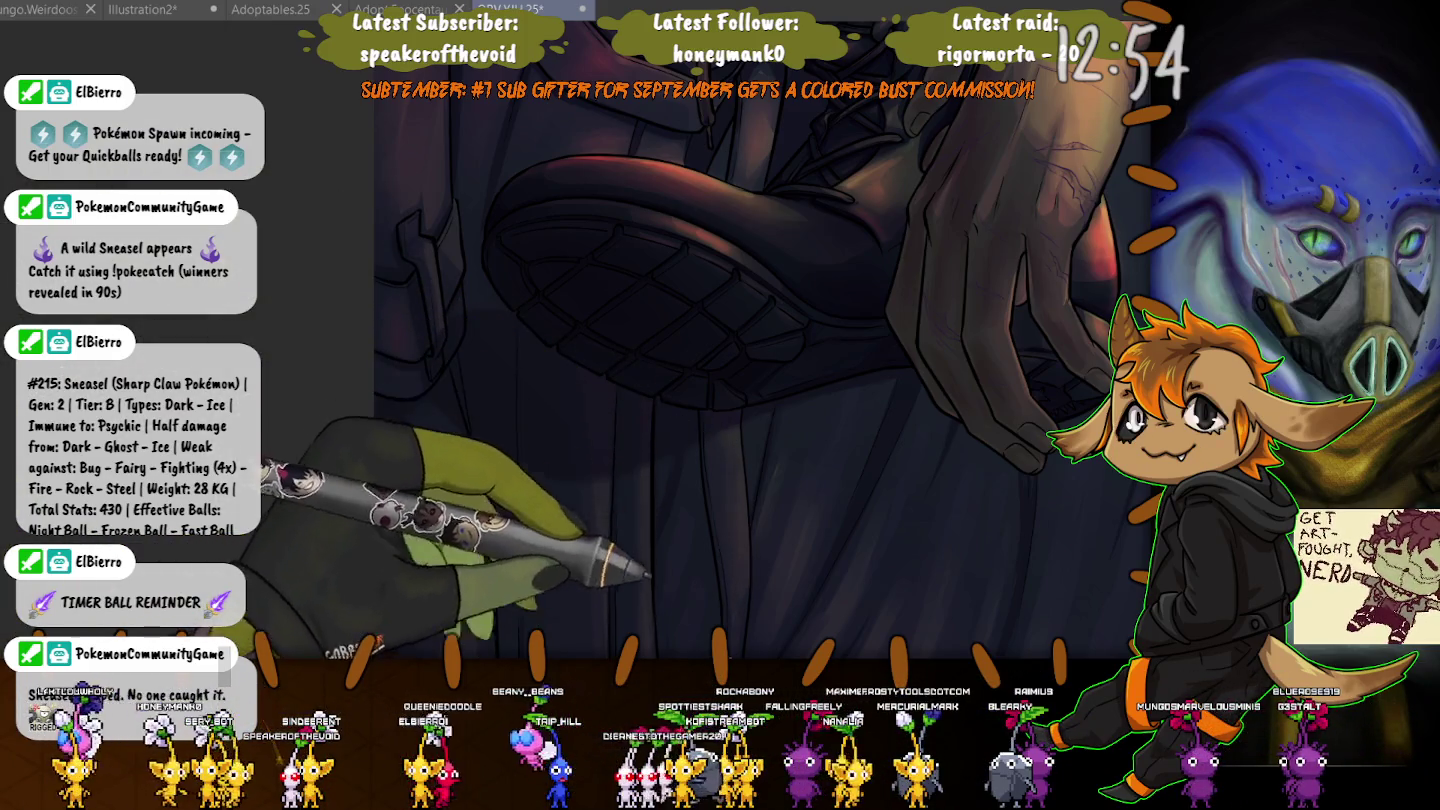
# Zoom out past the trousers and belt, then show the flat grey-blue lineart-and-colour stage.
pyautogui.scroll(-3, 700, 460)
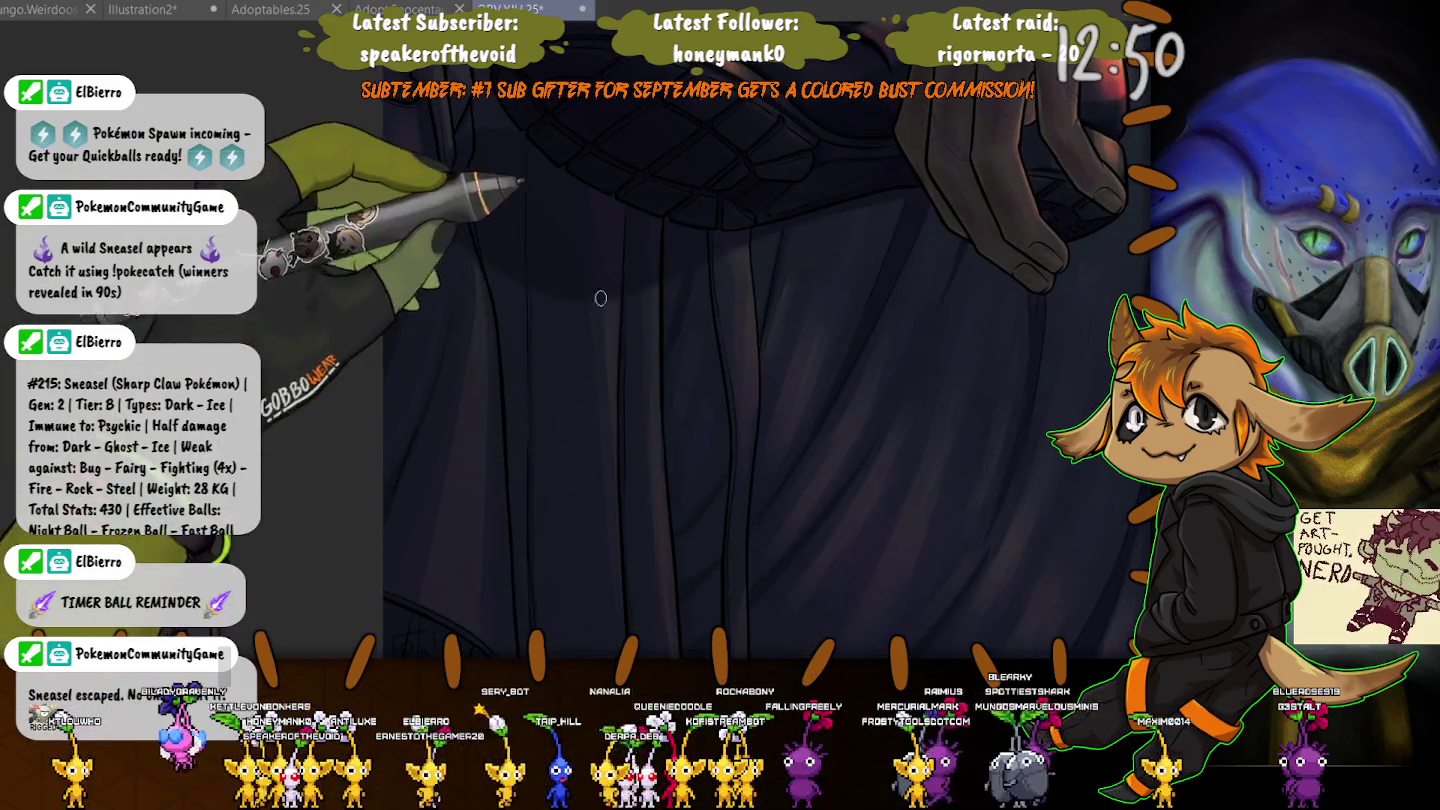
pyautogui.scroll(-4, 605, 420)
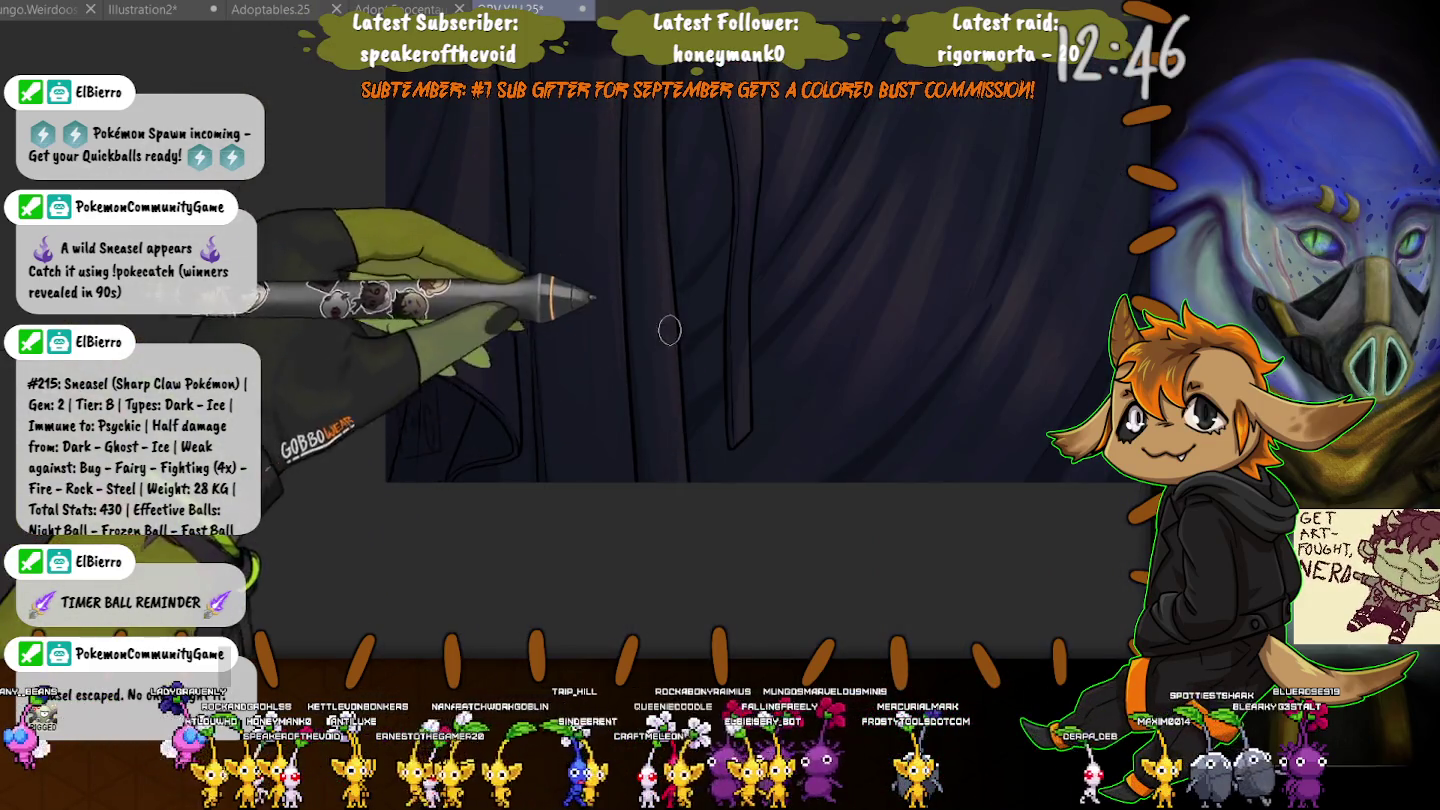
pyautogui.moveTo(416, 195); pyautogui.dragTo(495, 395)
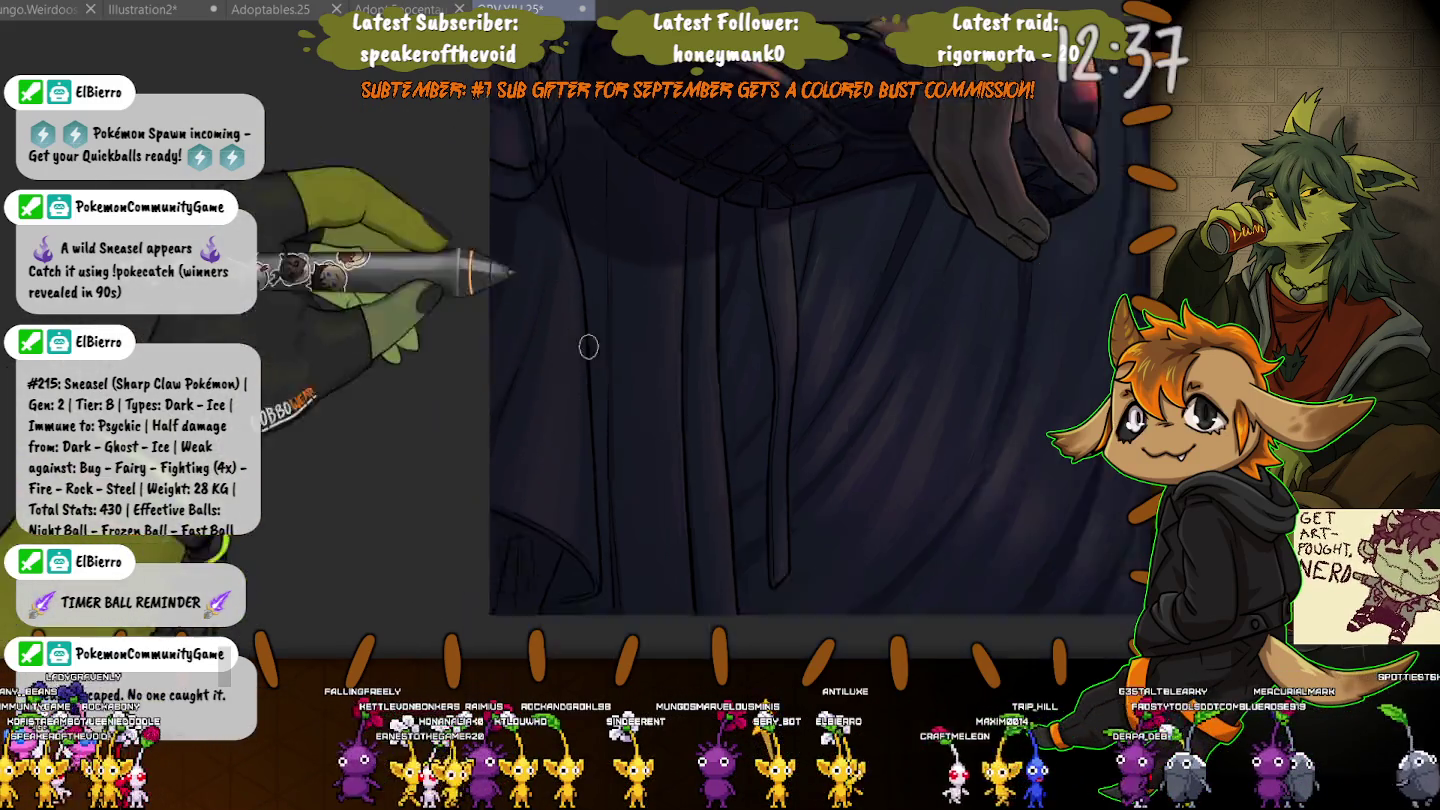
pyautogui.scroll(-5, 399, 306)
pyautogui.scroll(-3, 399, 306)
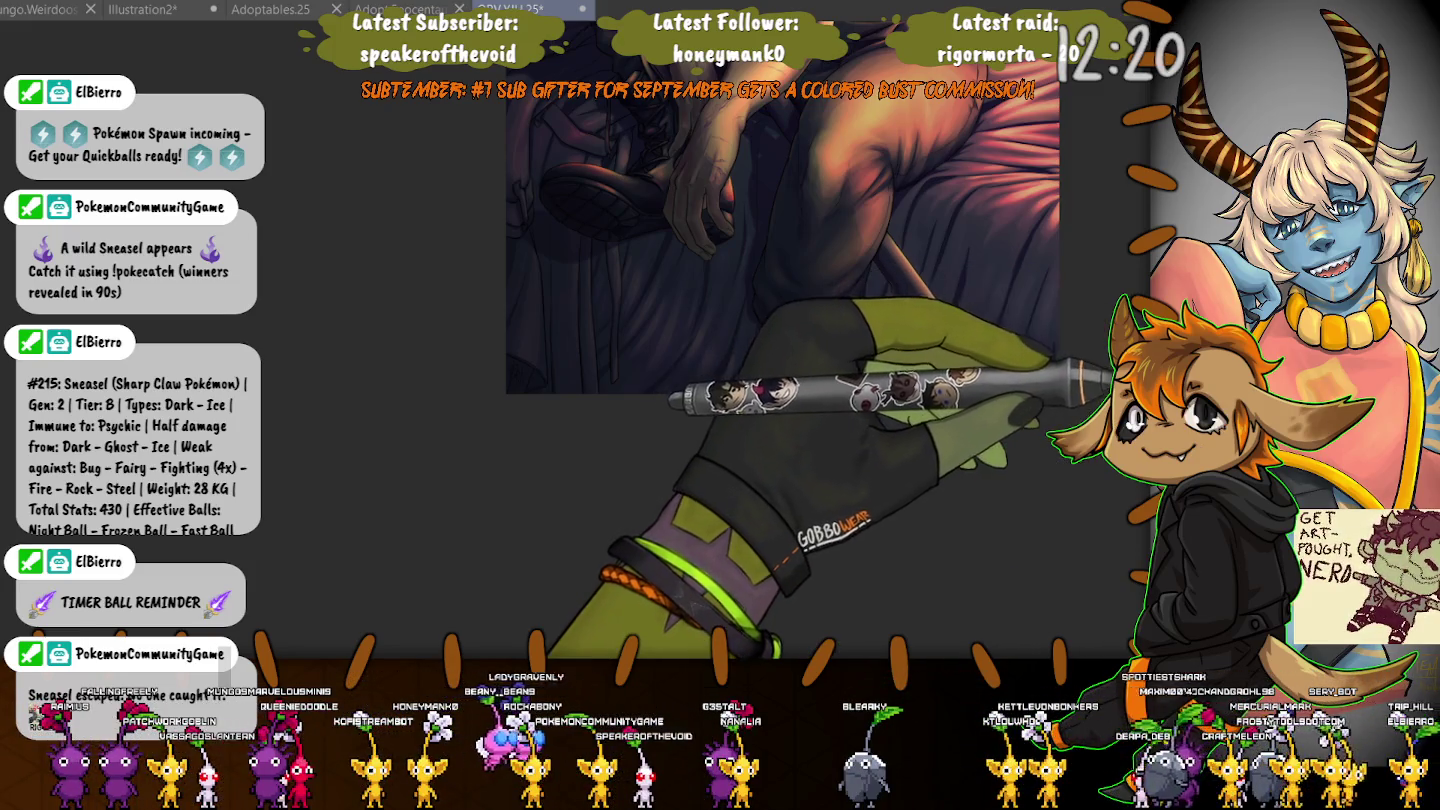
pyautogui.hotkey('ctrl', 'z')
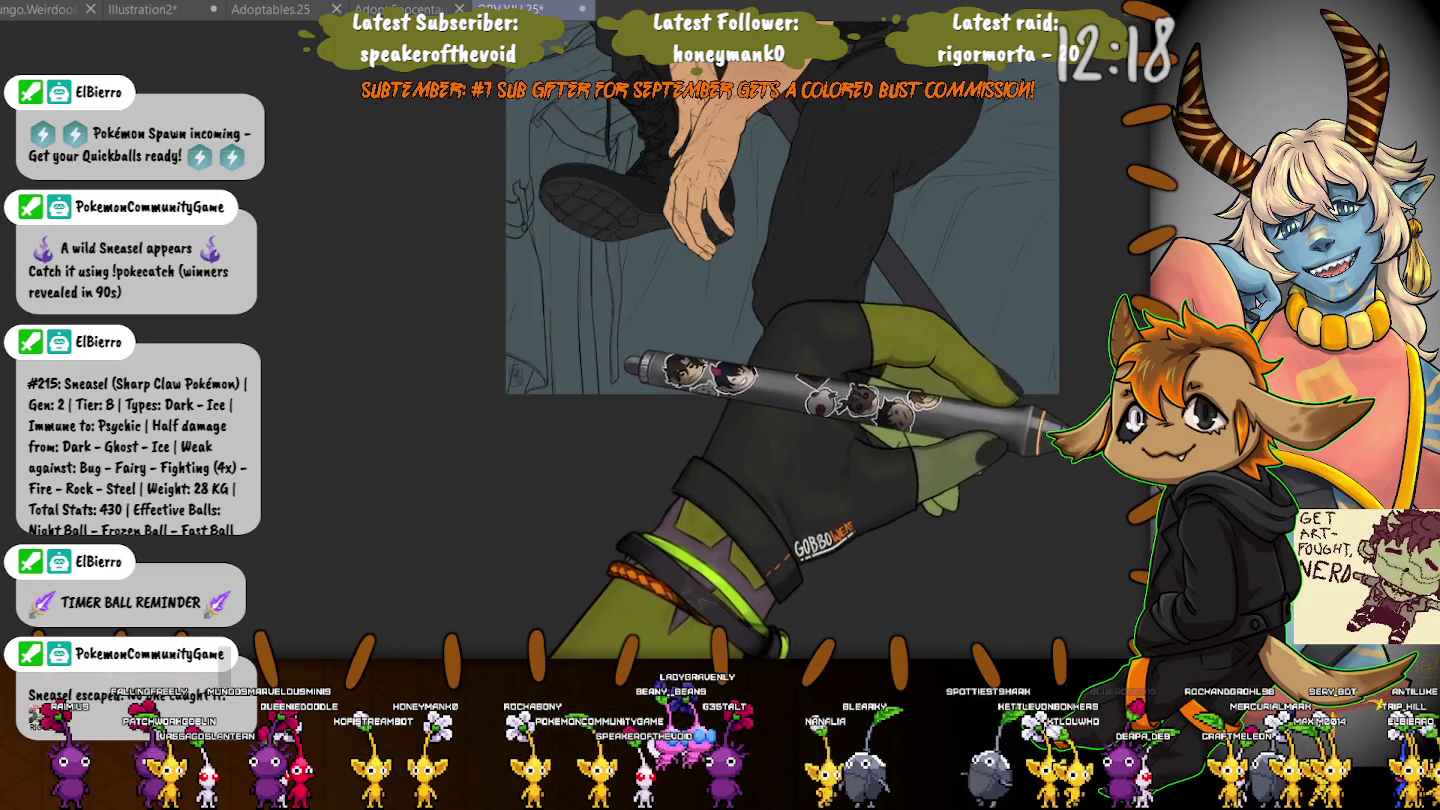
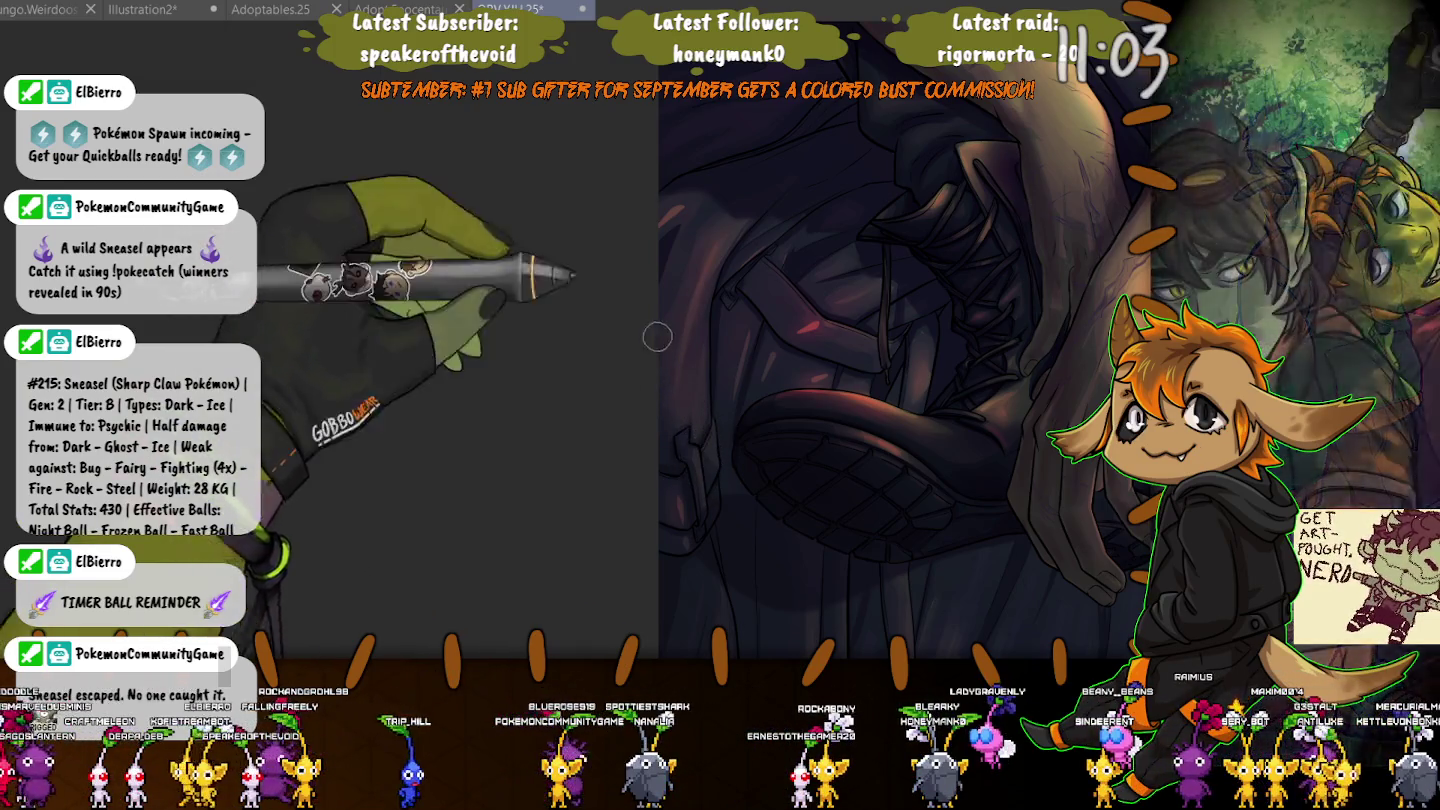
# Zoom and pan across the dark quilted fabric below the hands.
pyautogui.hotkey('ctrl', '-')
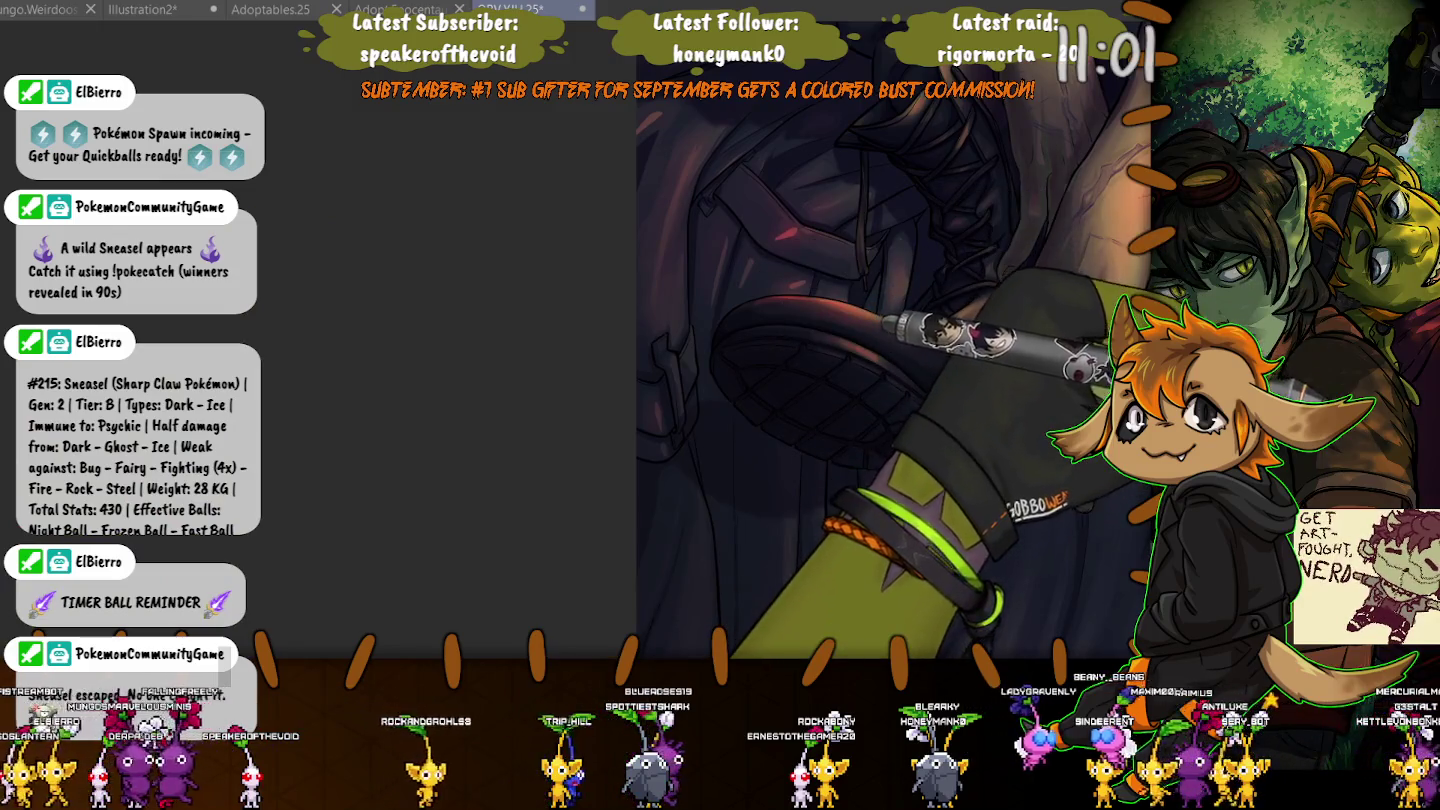
pyautogui.hotkey('ctrl', '+')
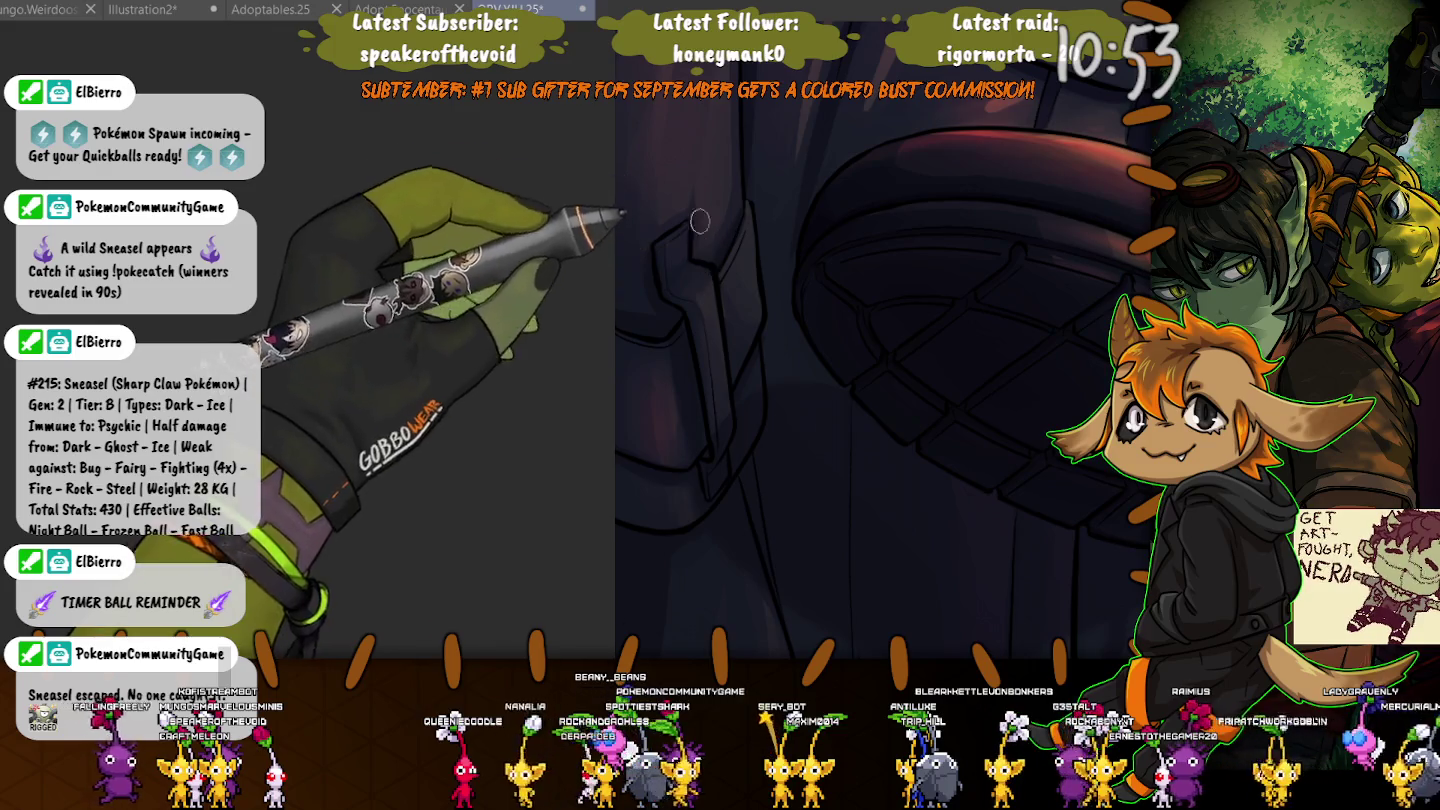
pyautogui.moveTo(659, 153); pyautogui.dragTo(618, 218)
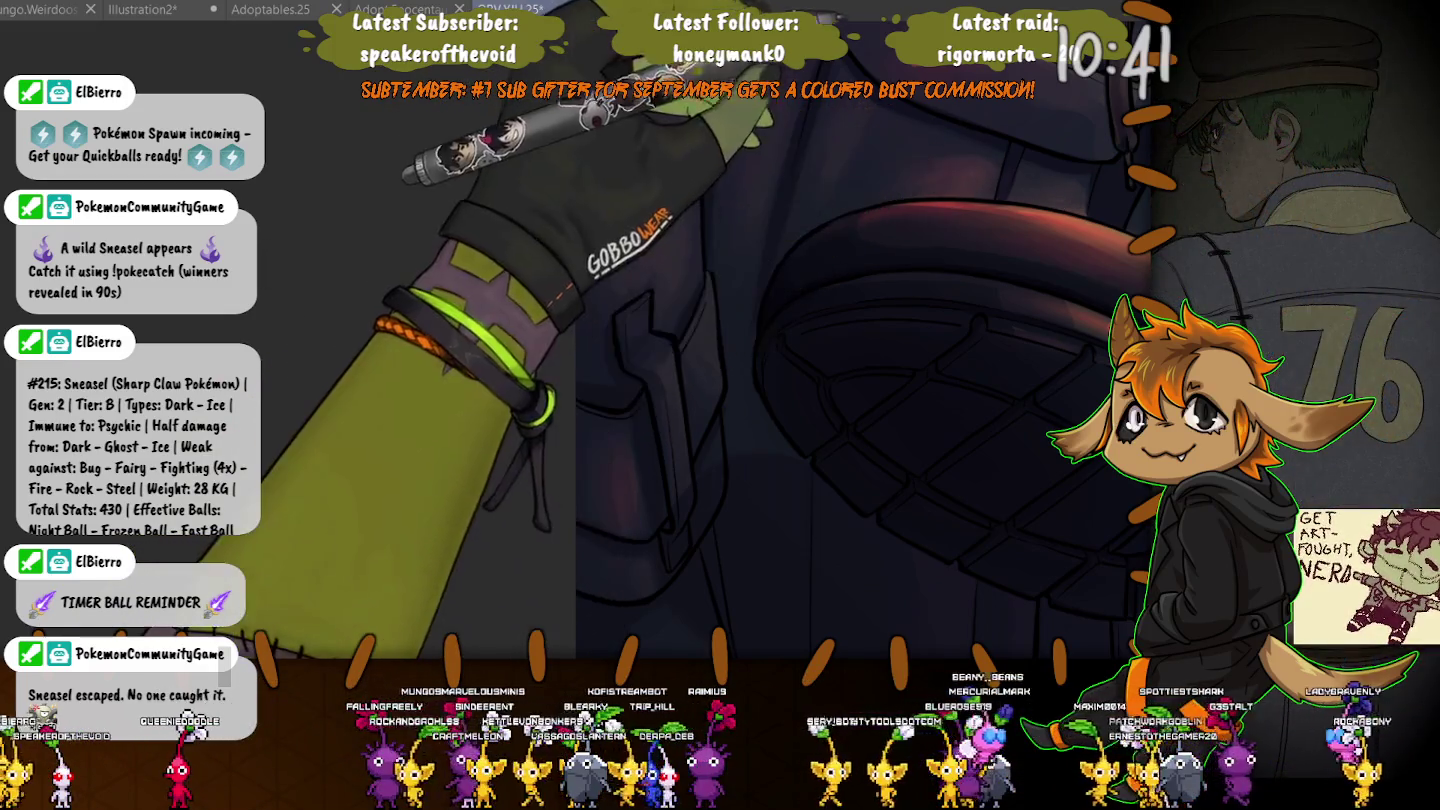
pyautogui.scroll(3, 894, 70)
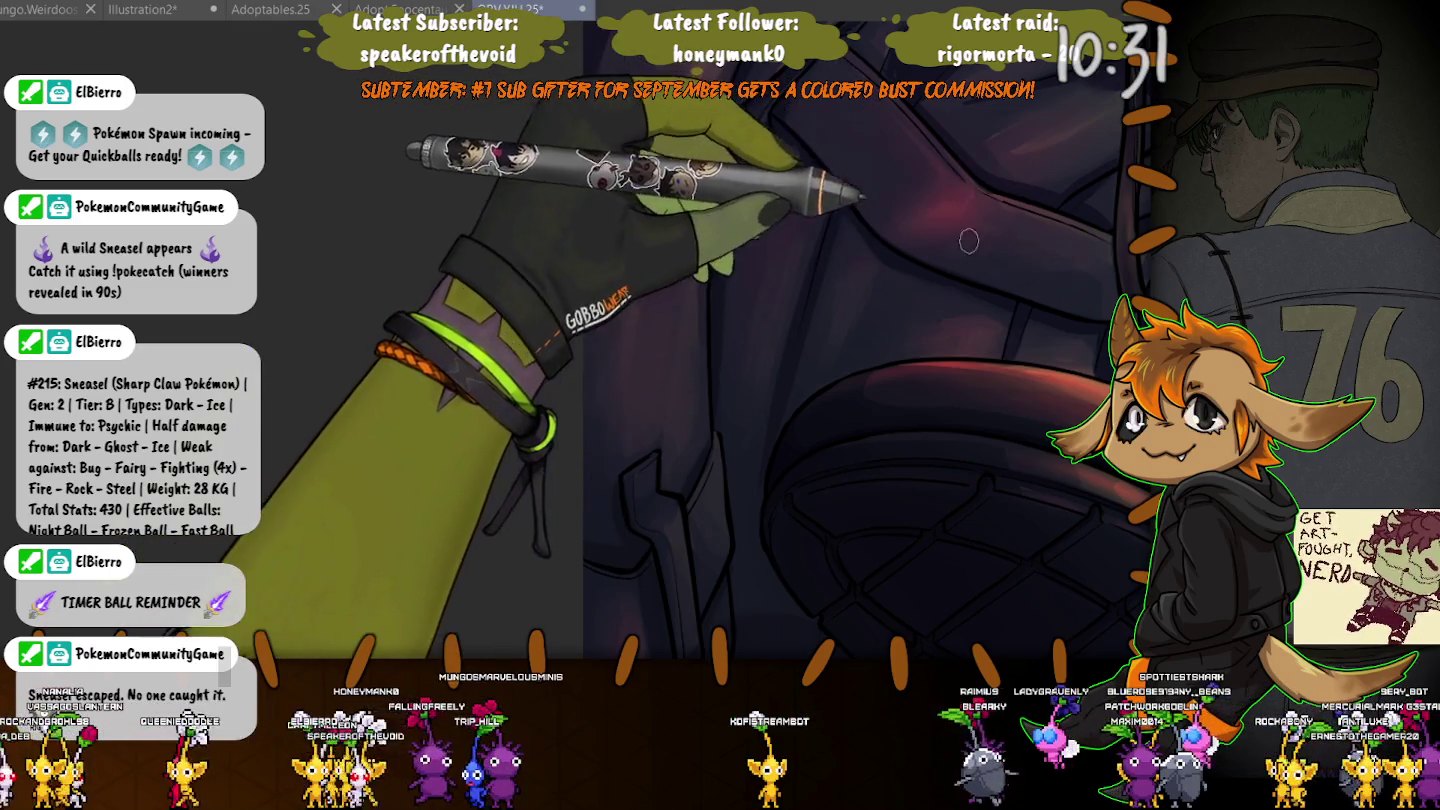
pyautogui.moveTo(967, 240); pyautogui.dragTo(853, 280)
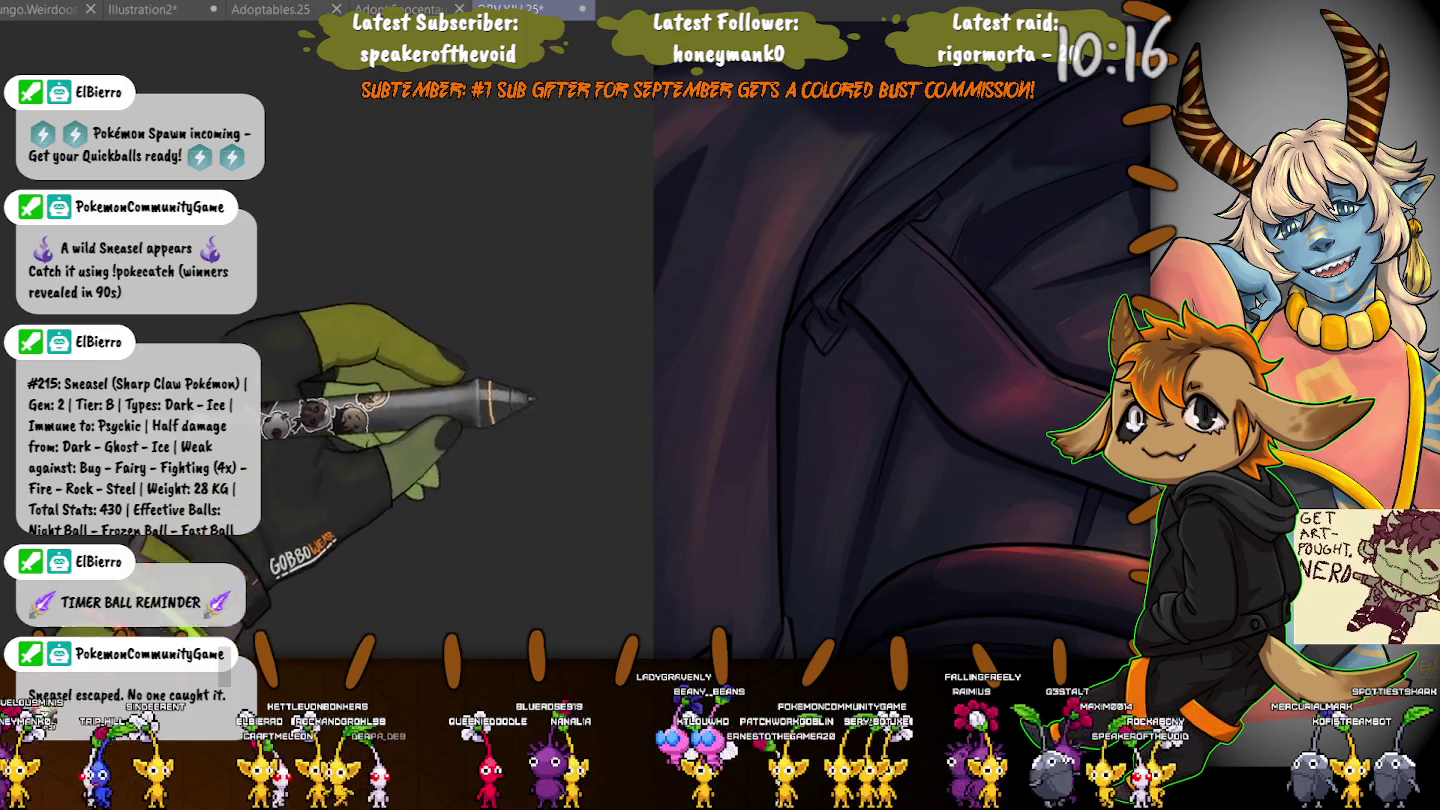
pyautogui.hotkey('ctrl', '-')
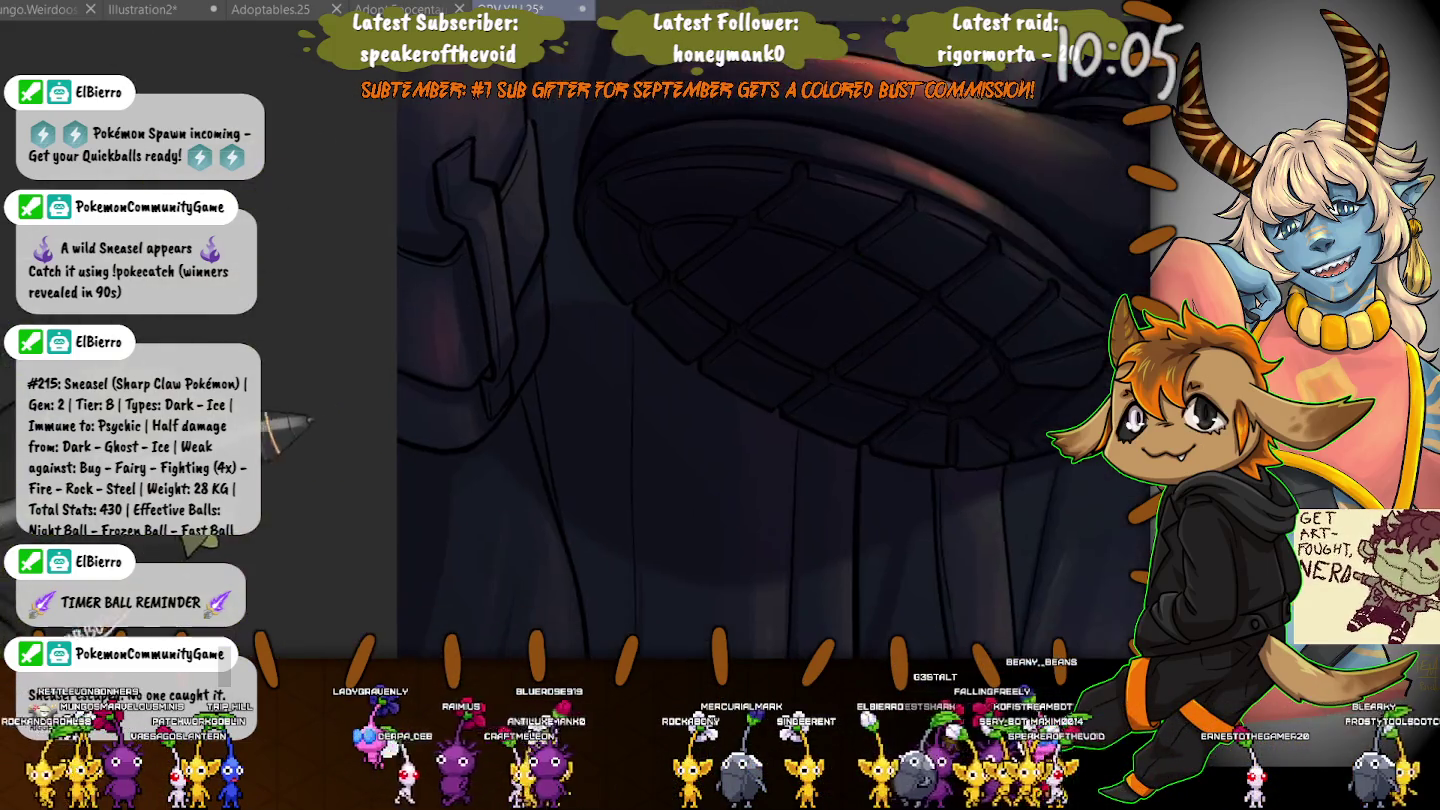
# Enlarge the brush for the drapery folds and zoom out to the lit arm, leg and sword.
pyautogui.scroll(-5, 744, 309)
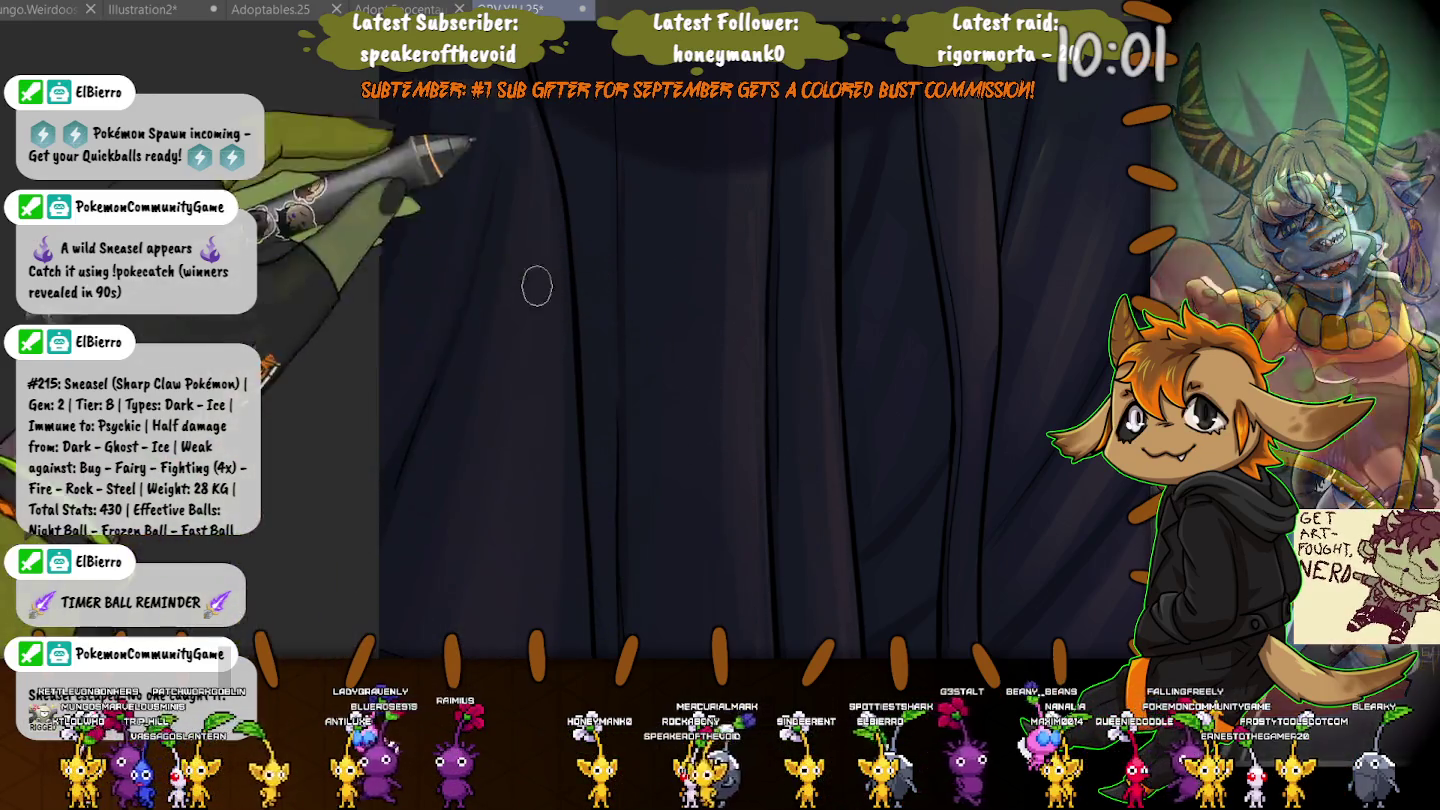
pyautogui.scroll(-5, 537, 300)
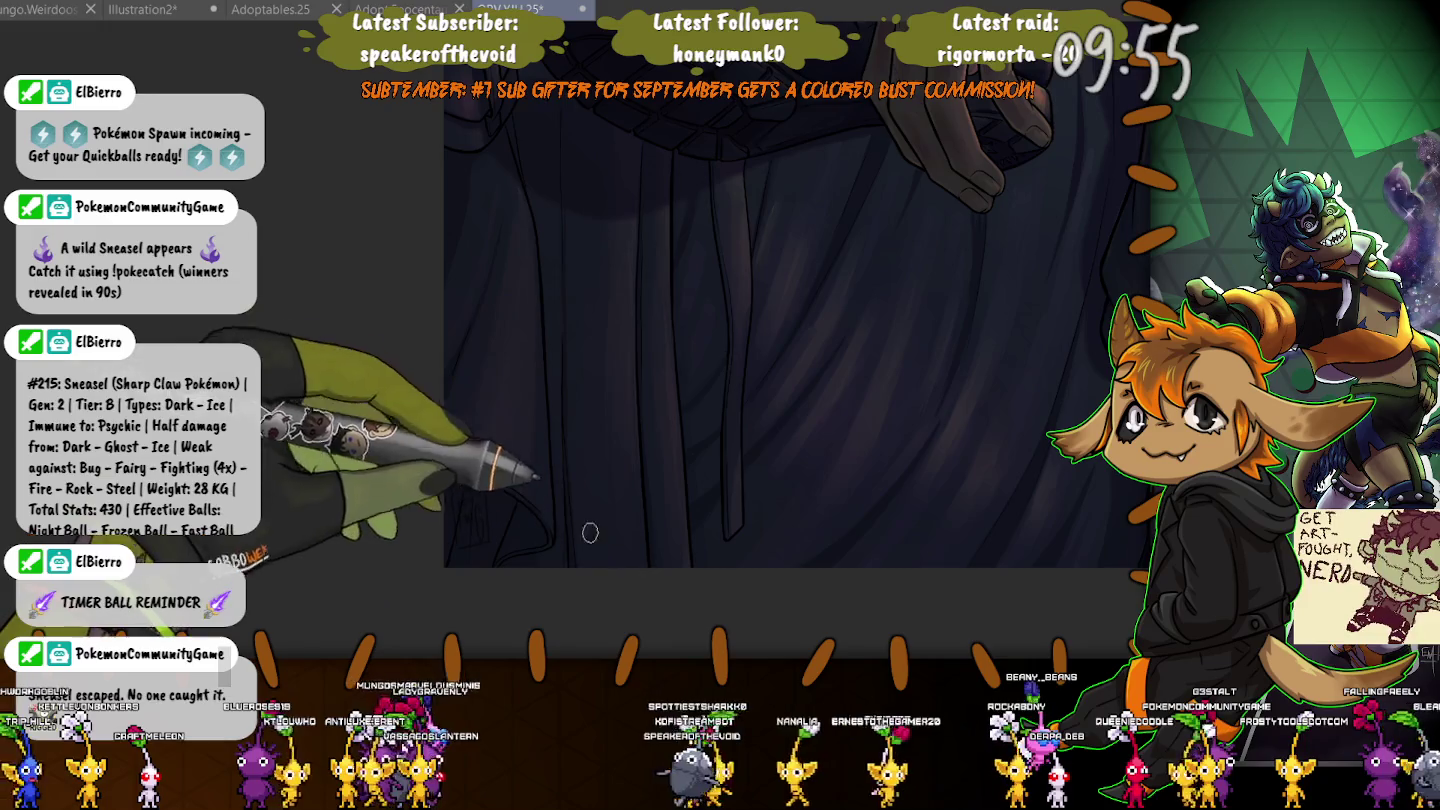
pyautogui.scroll(1, 503, 491)
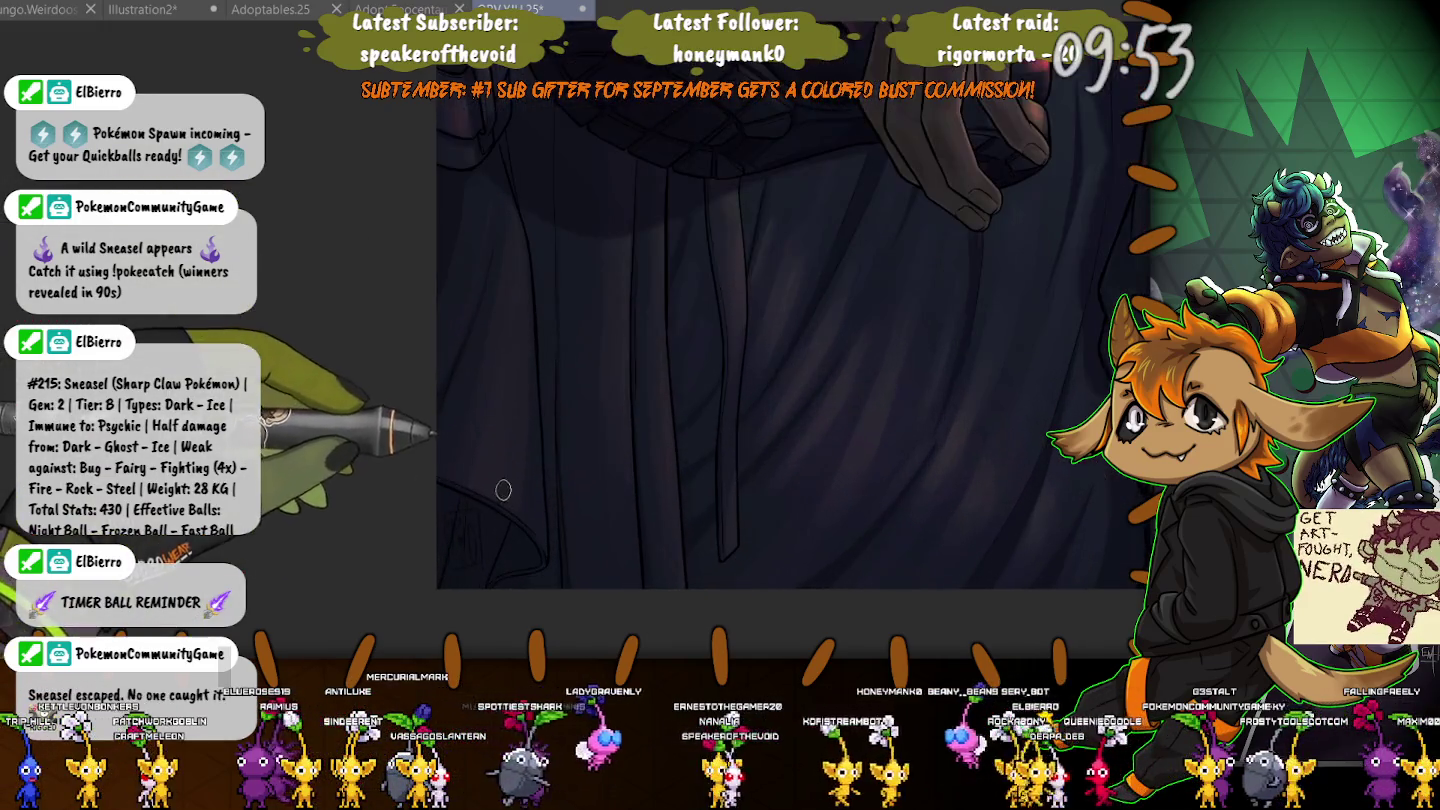
pyautogui.press(']')
pyautogui.press(']')
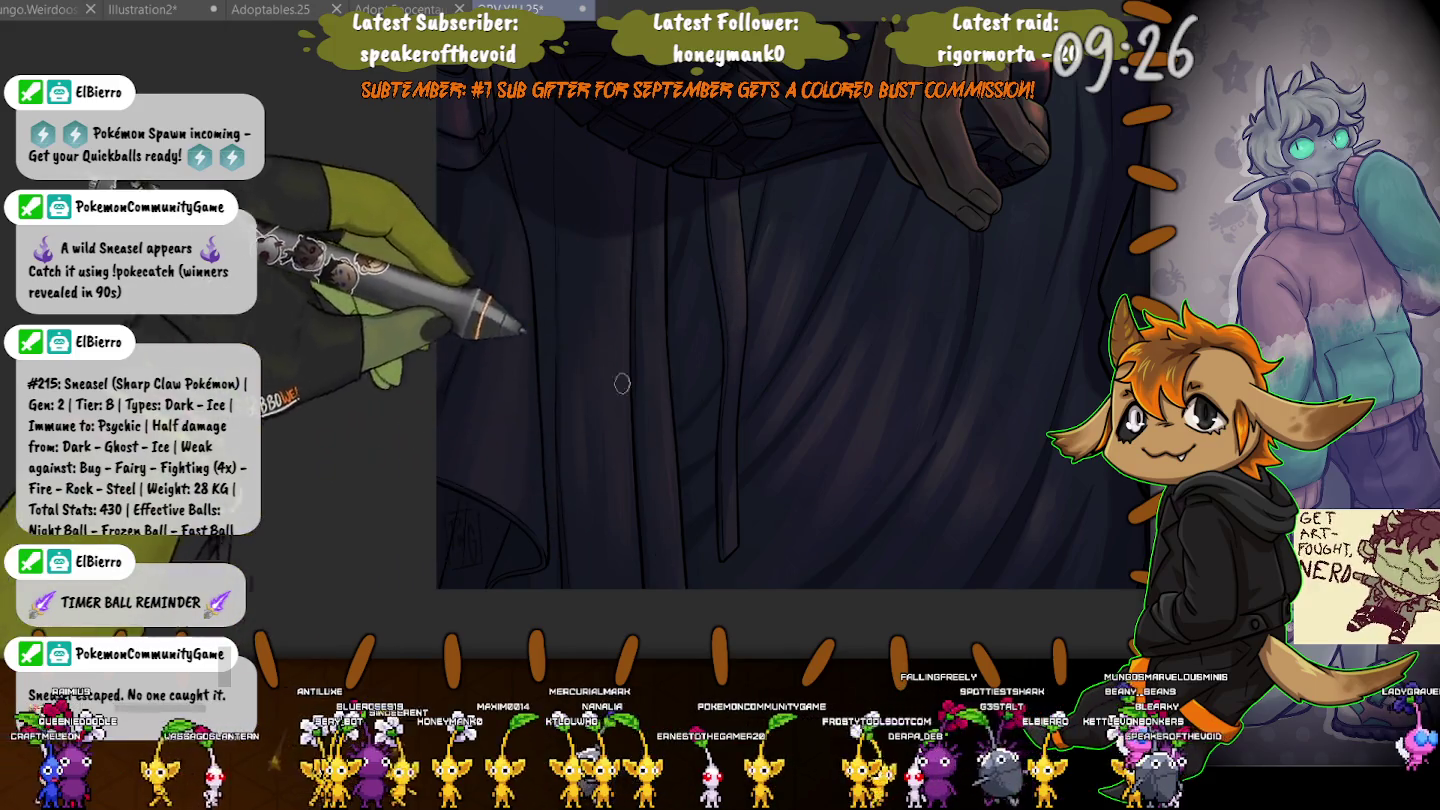
pyautogui.moveTo(377, 534)
pyautogui.mouseDown()
pyautogui.moveTo(492, 346)
pyautogui.moveTo(479, 397)
pyautogui.mouseUp()
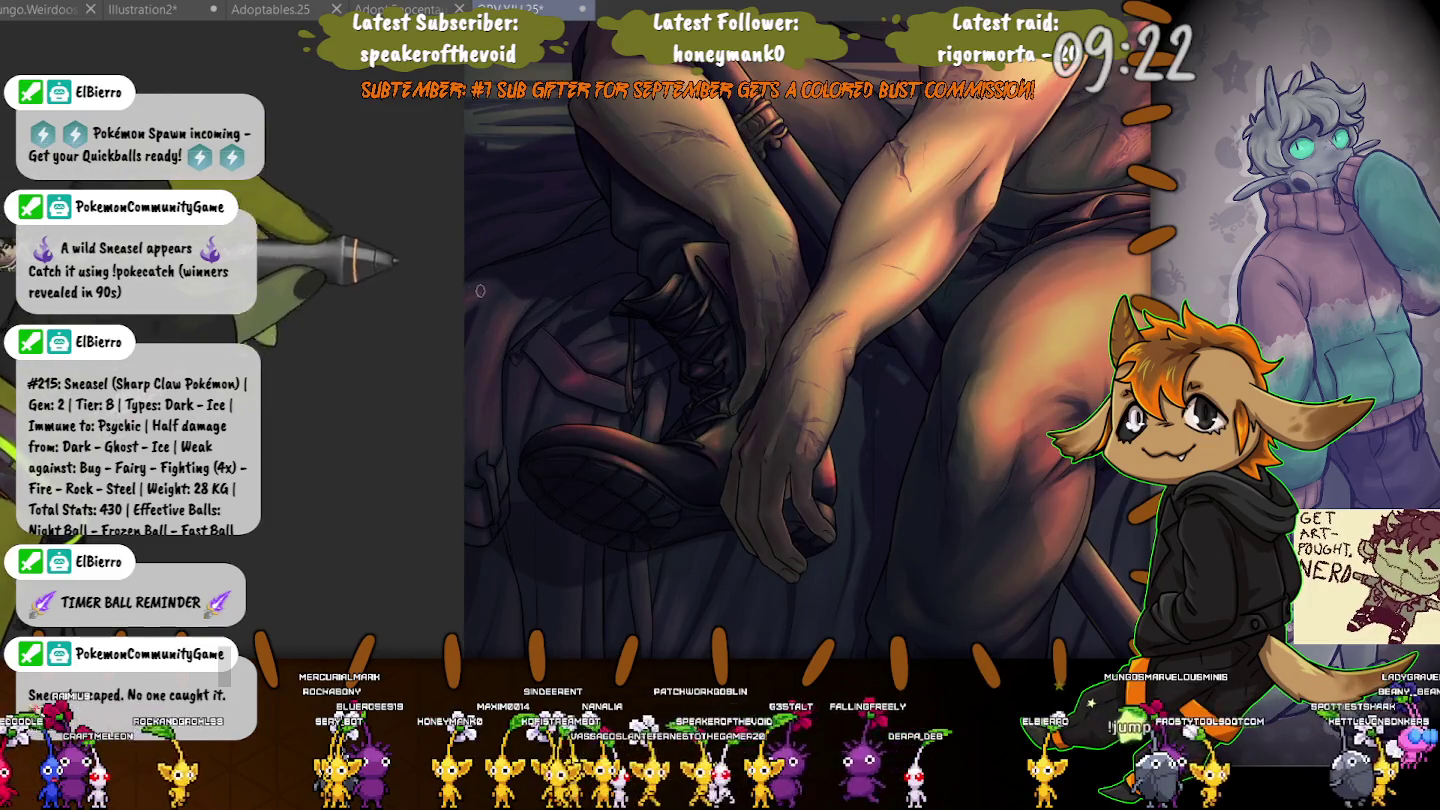
# Zoom in on the boot laces and hands, then zoom out to the full canvas.
pyautogui.moveTo(452, 302); pyautogui.dragTo(553, 389)
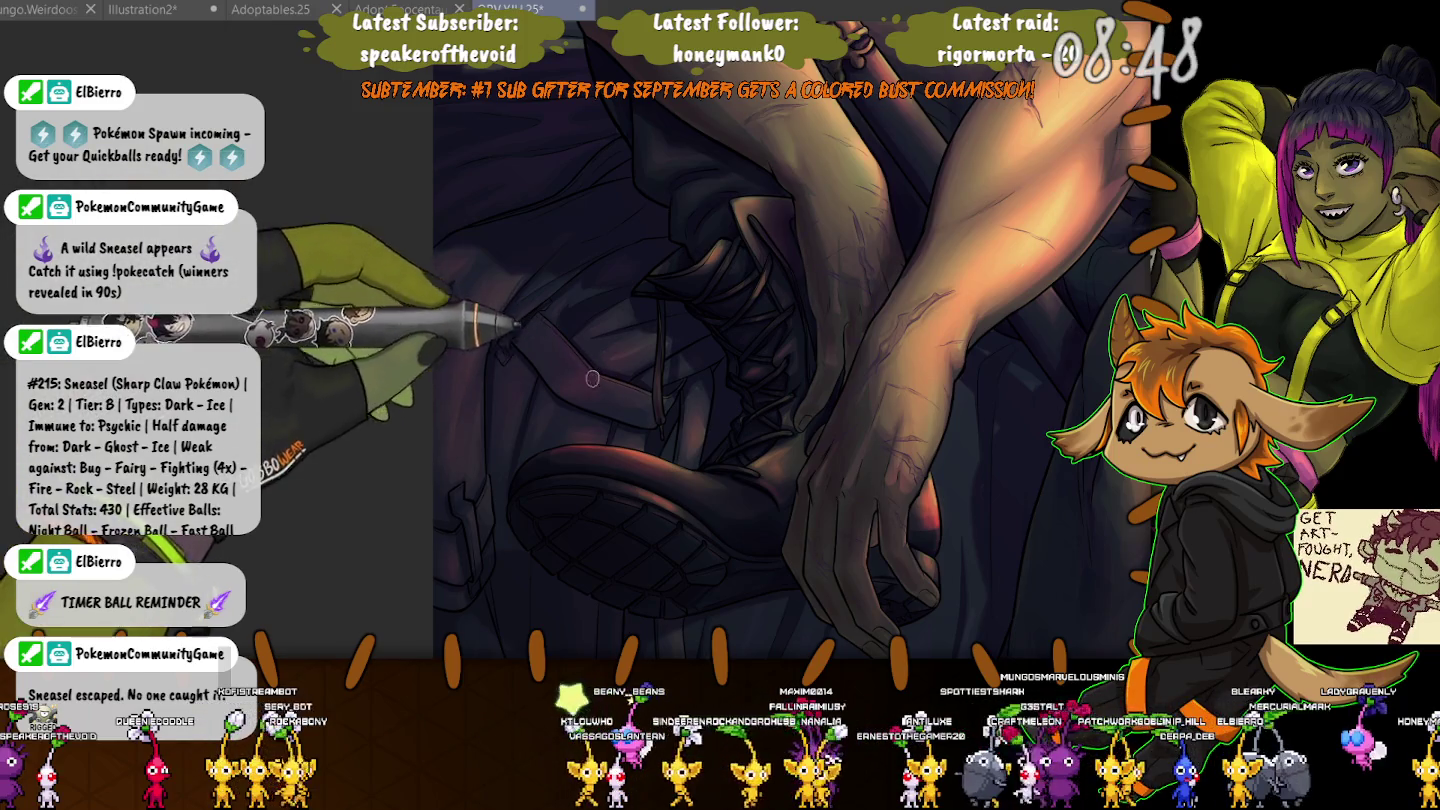
pyautogui.scroll(-3, 591, 379)
pyautogui.scroll(-3, 481, 395)
pyautogui.scroll(-2, 360, 411)
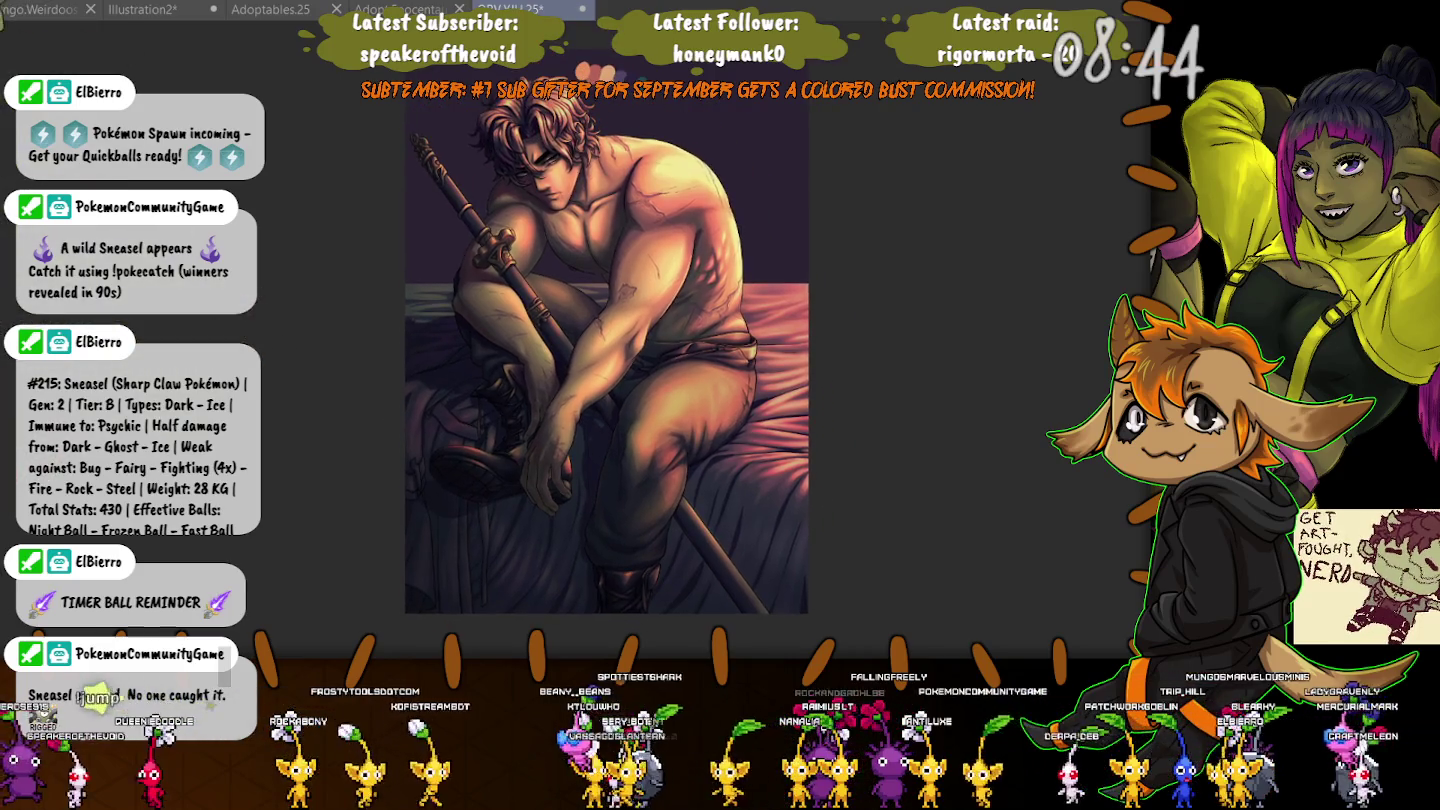
# Save the painting and zoom in on the figure's lower half.
pyautogui.hotkey('ctrl', 's')
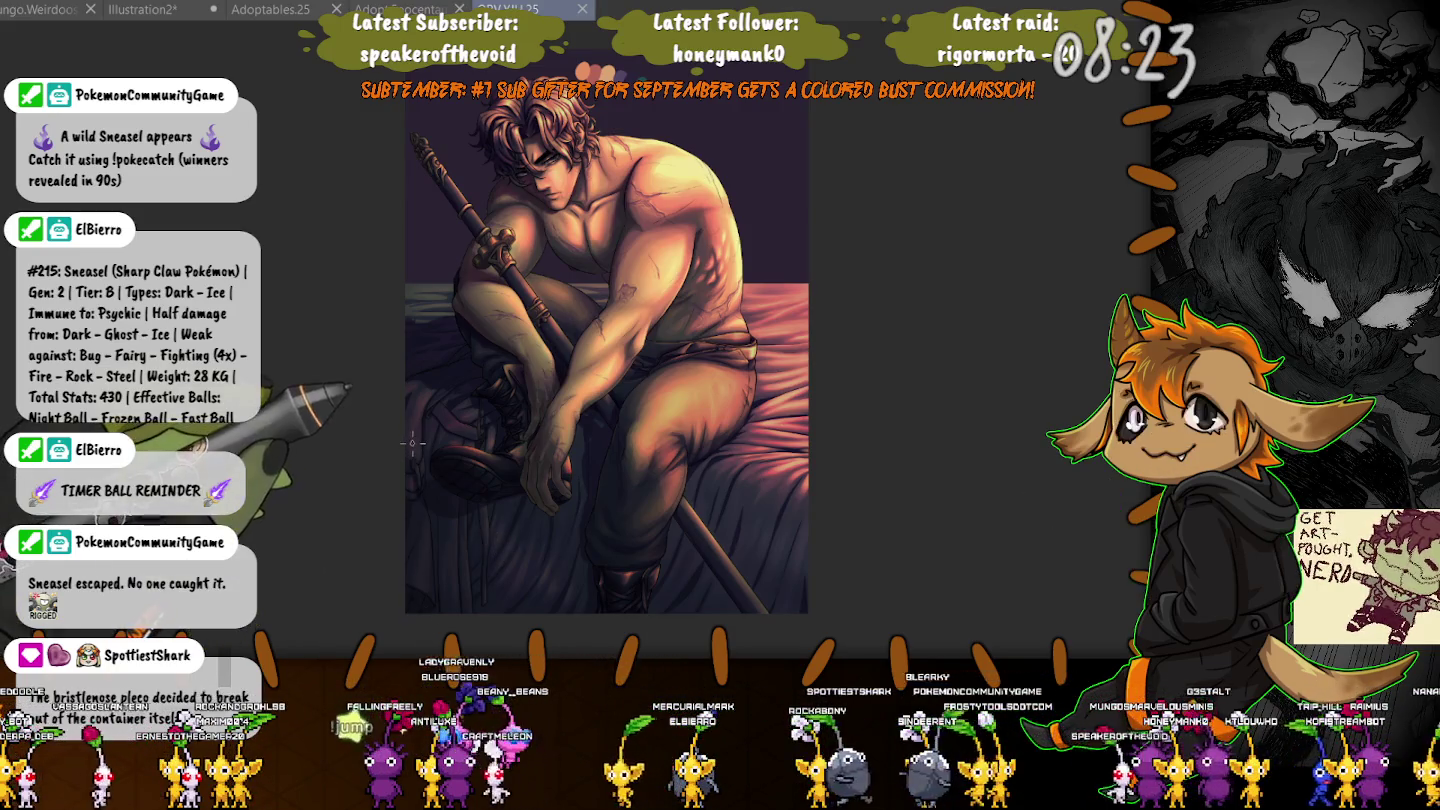
pyautogui.hotkey('ctrl', '+')
pyautogui.hotkey('ctrl', '+')
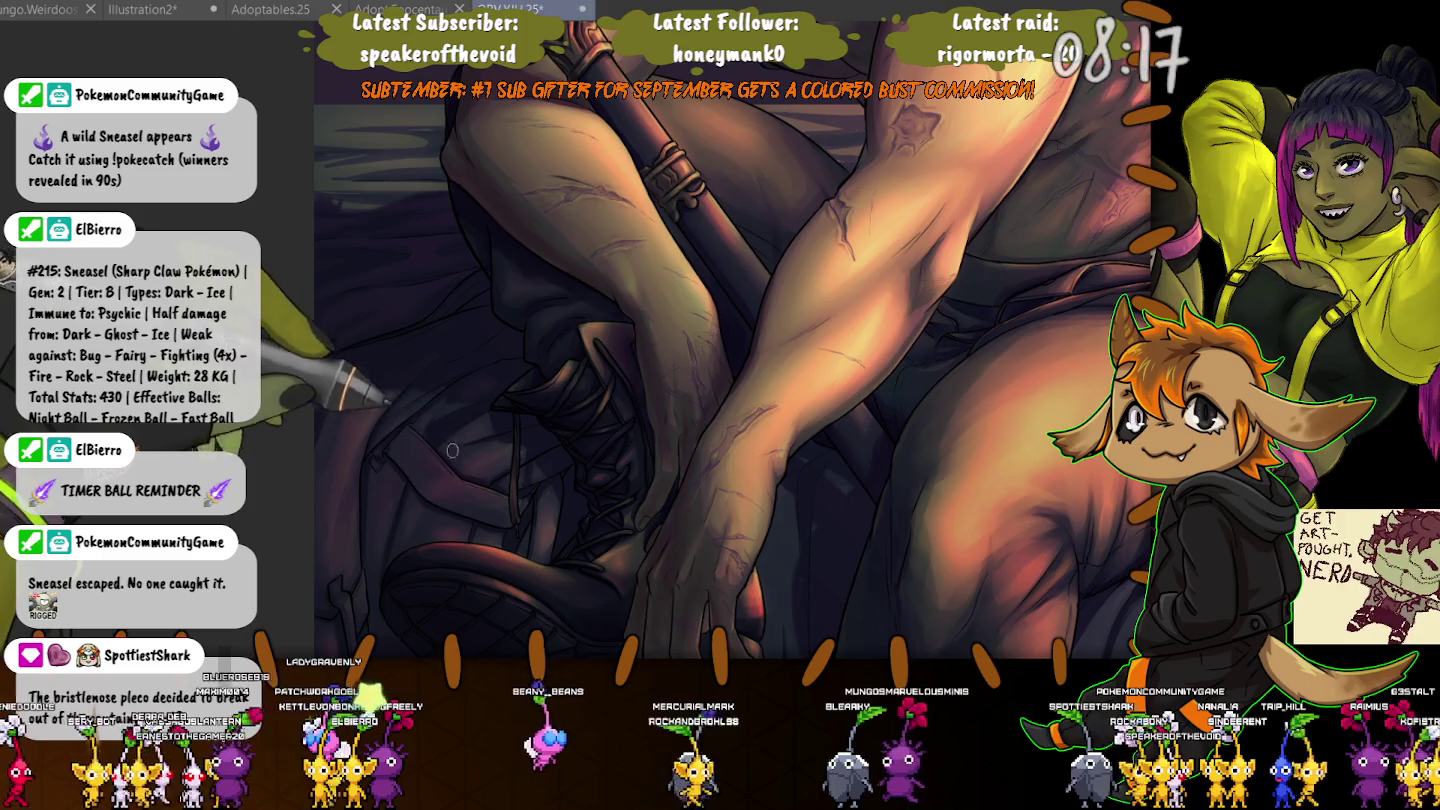
# Rotate the canvas to a steeper angle and zoom in on the laced boot and hands.
pyautogui.moveTo(446, 398); pyautogui.dragTo(430, 378)
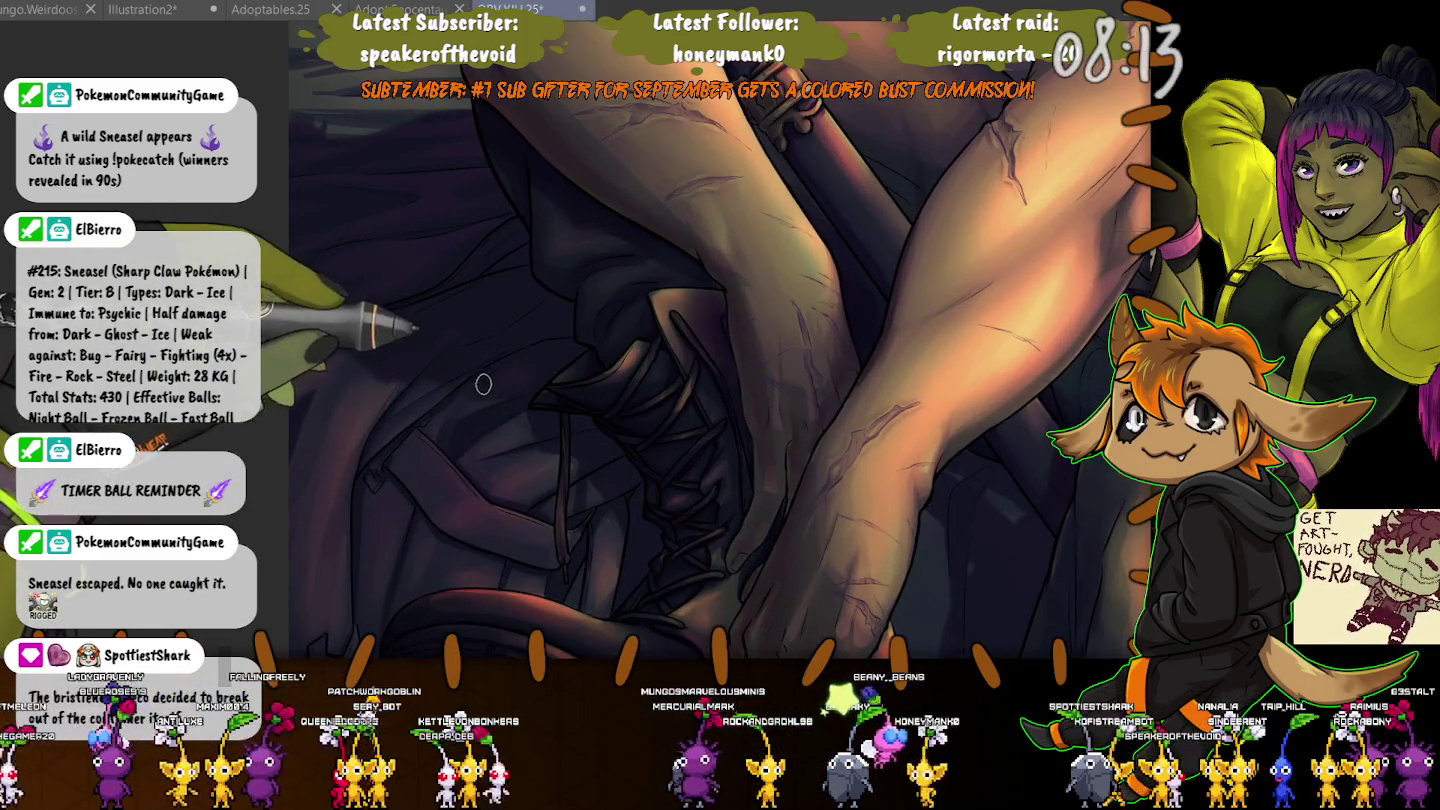
pyautogui.moveTo(423, 346); pyautogui.dragTo(575, 262)
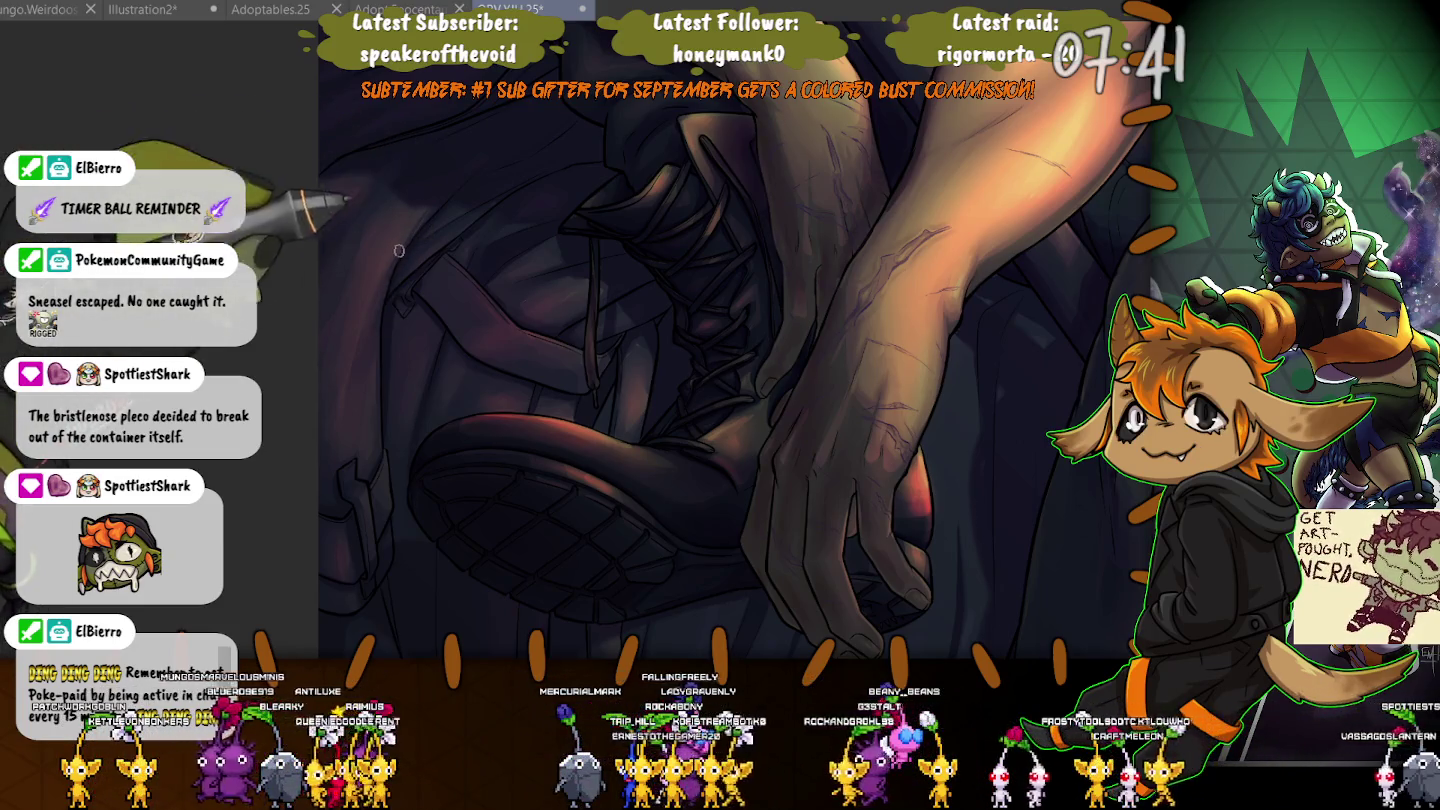
# Paint warm reddish highlights and fold shading on the dark trousers beside the sword.
pyautogui.scroll(-5, 347, 308)
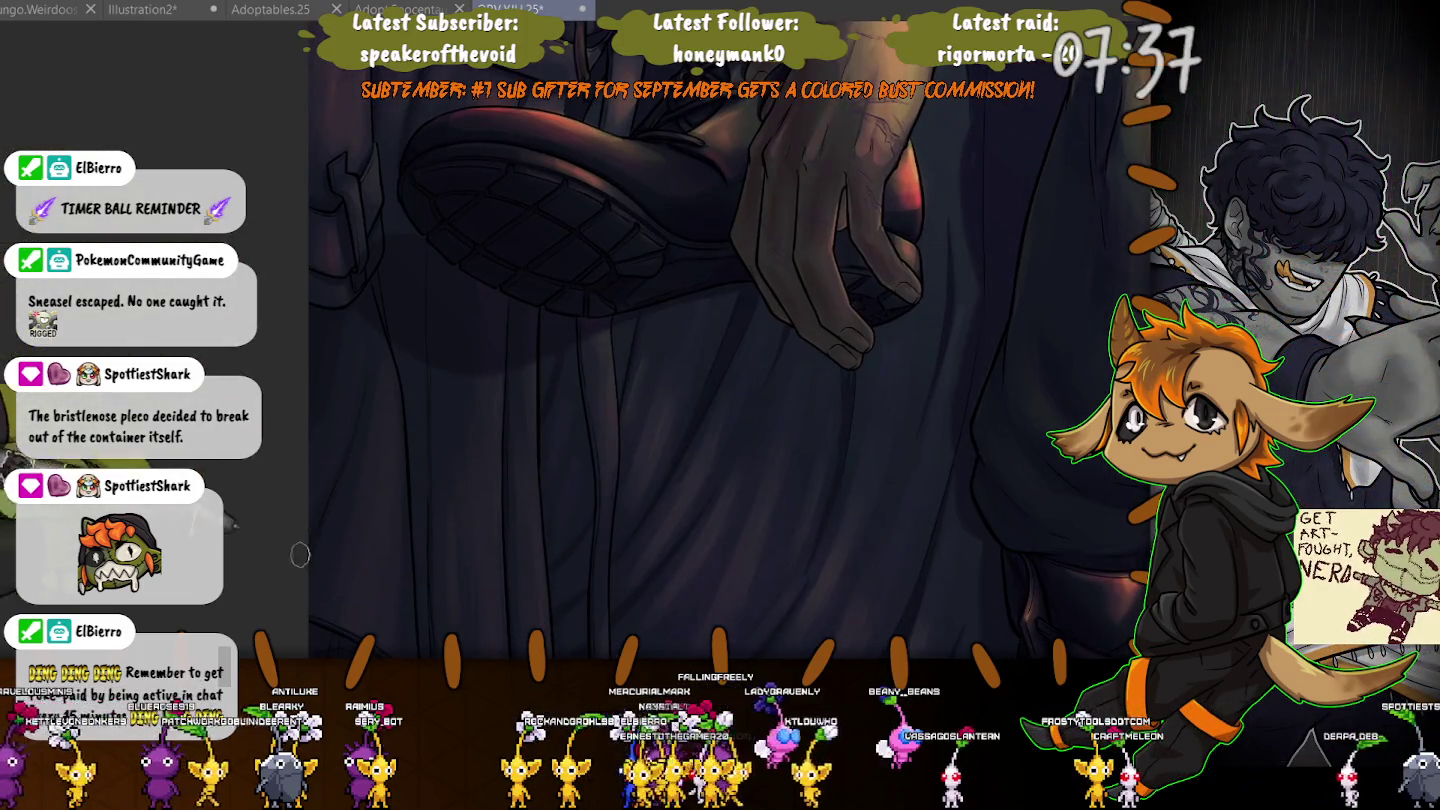
pyautogui.scroll(-5, 301, 554)
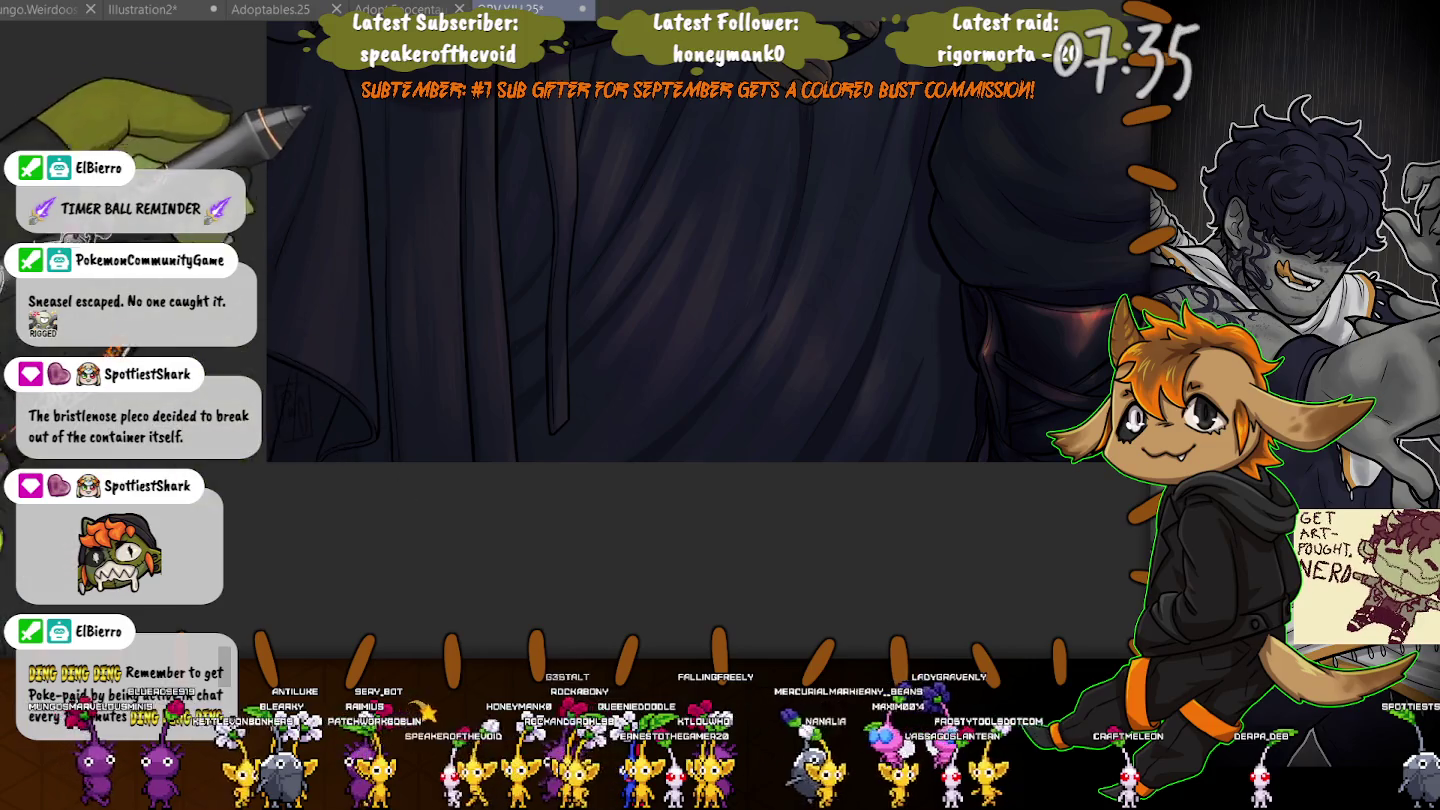
pyautogui.scroll(2, 391, 296)
pyautogui.scroll(2, 496, 303)
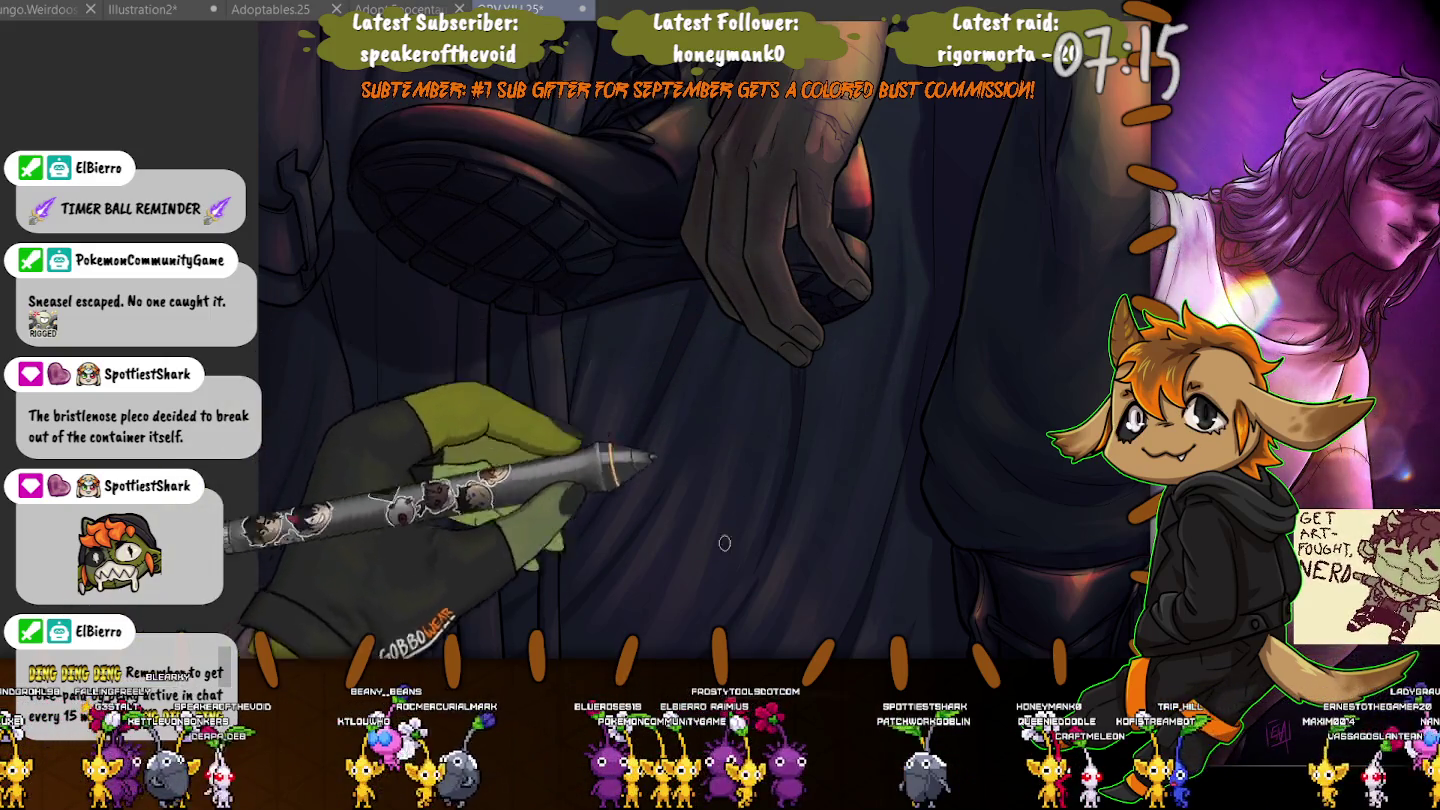
pyautogui.scroll(2, 587, 421)
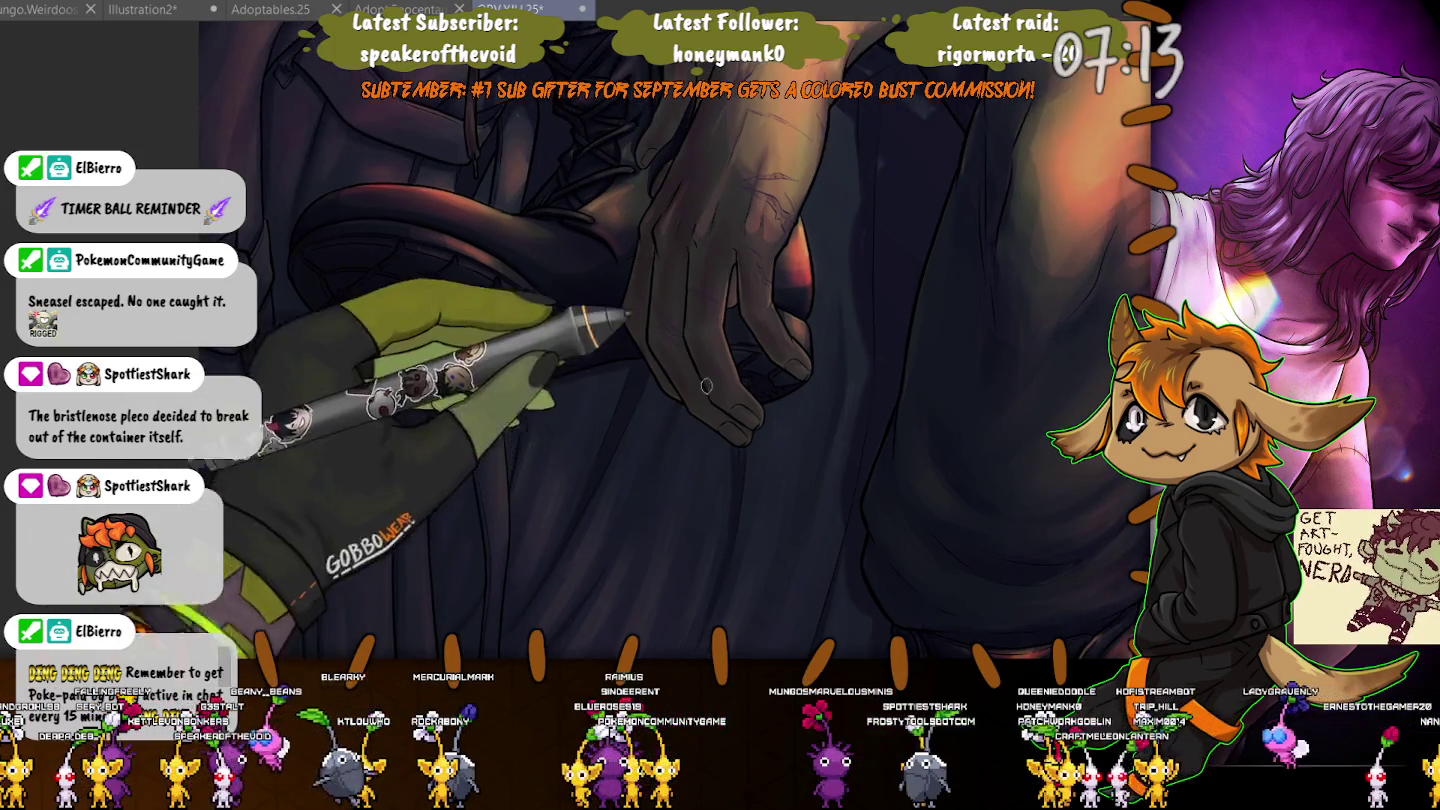
pyautogui.scroll(2, 808, 222)
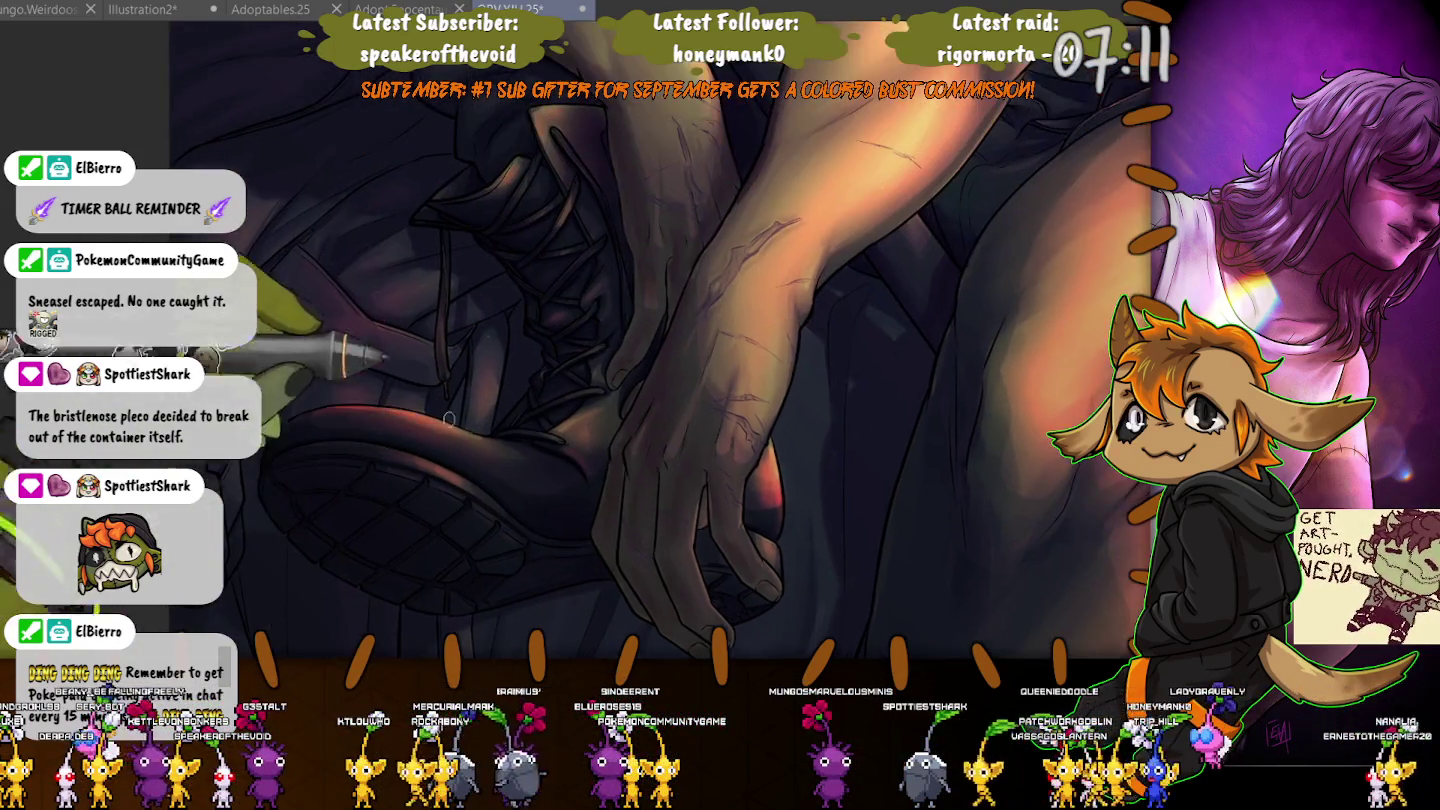
pyautogui.scroll(-3, 600, 340)
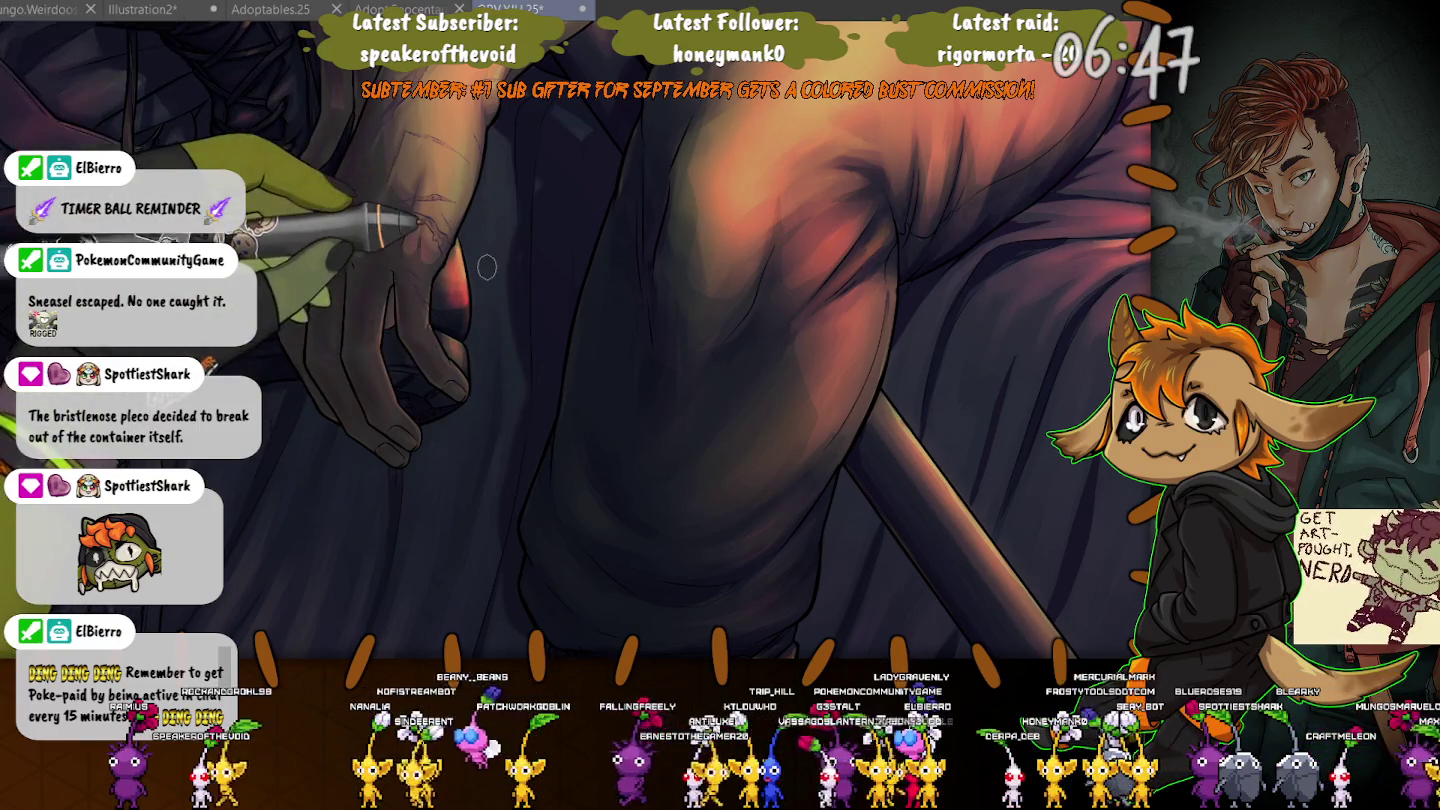
pyautogui.scroll(-5, 500, 300)
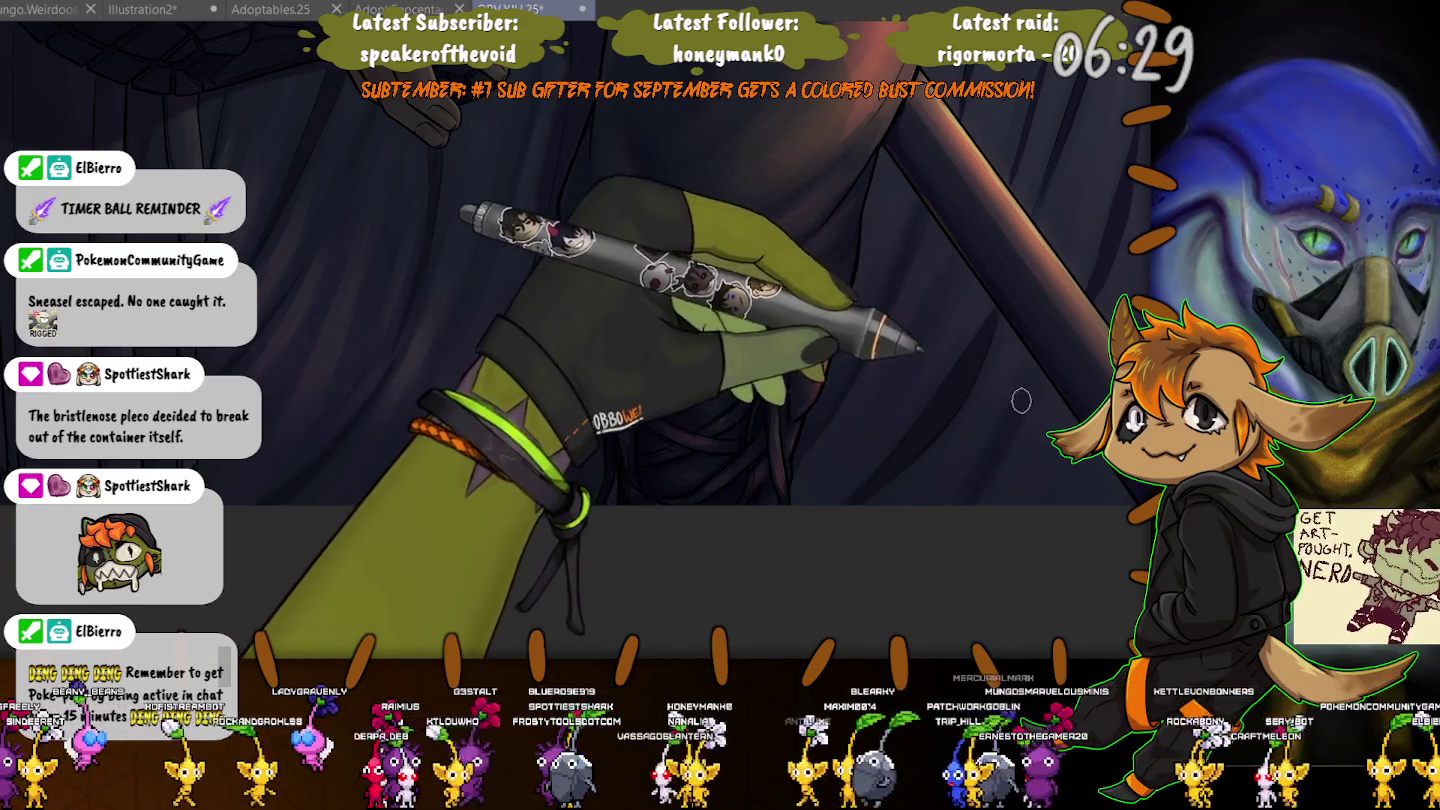
pyautogui.moveTo(1028, 349); pyautogui.dragTo(810, 305)
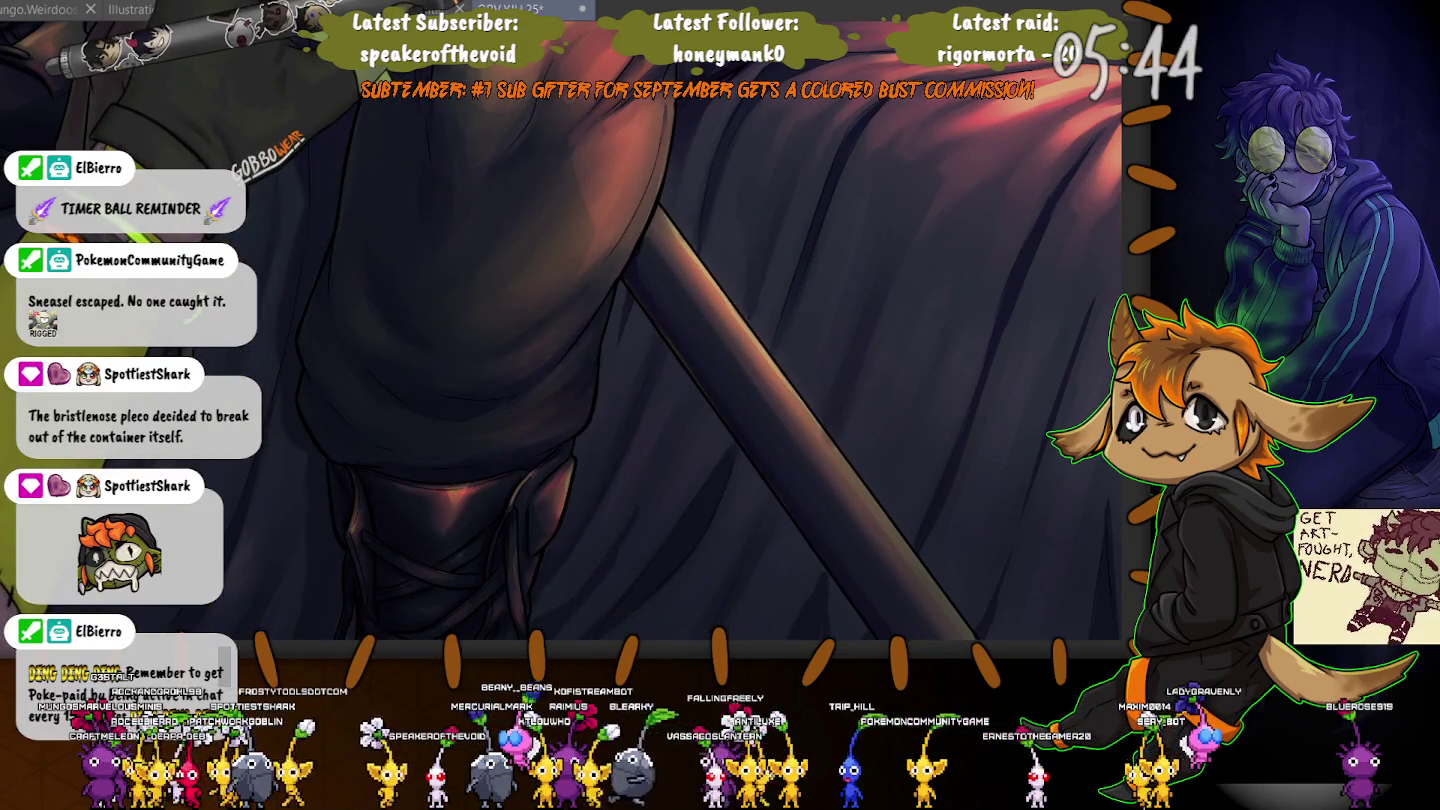
pyautogui.moveTo(164, 564); pyautogui.dragTo(535, 394)
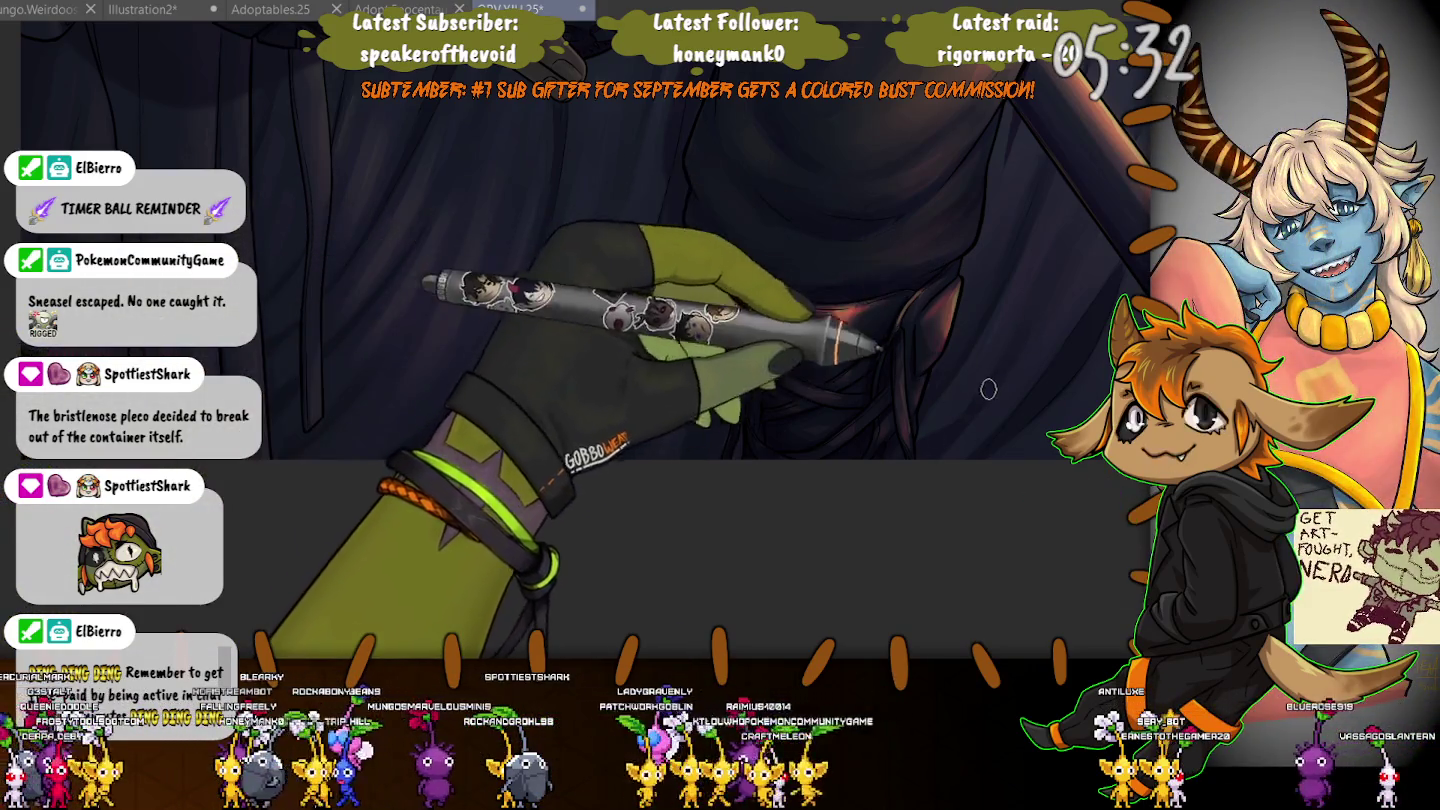
# Streak warm pinkish highlights over the dark cloth folds behind the sword, varying brush size.
pyautogui.scroll(-2, 987, 390)
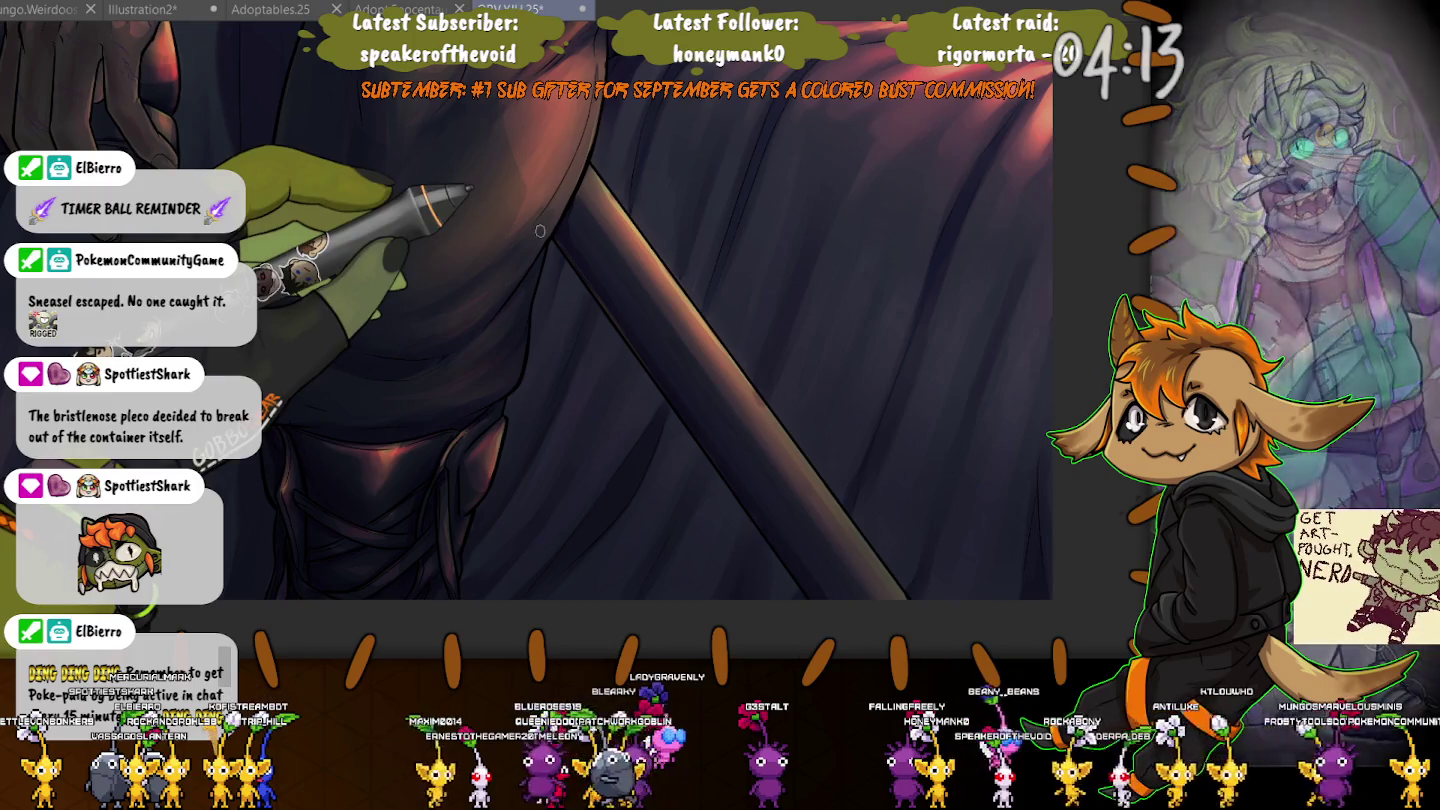
pyautogui.press(']')
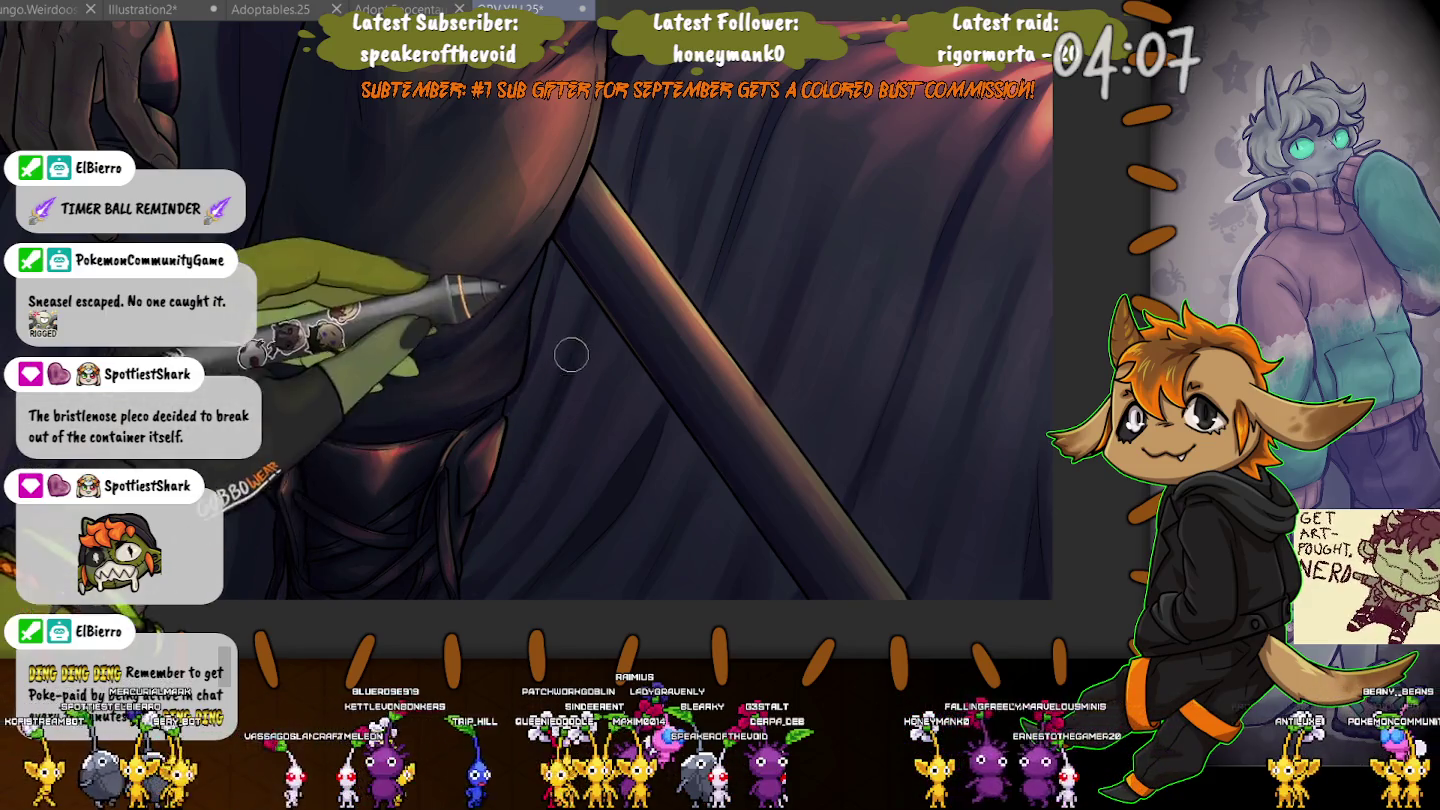
pyautogui.press('[')
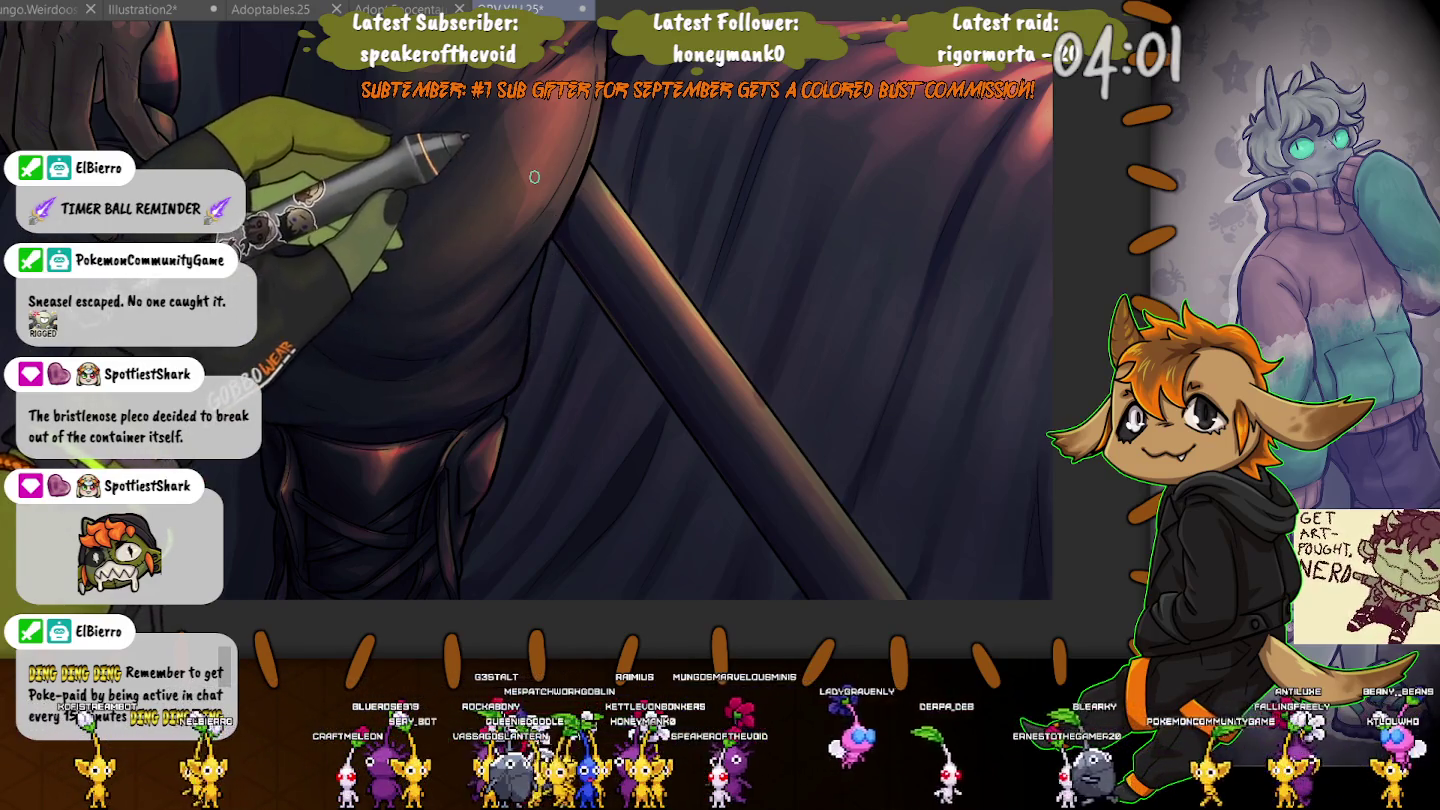
pyautogui.scroll(2, 517, 423)
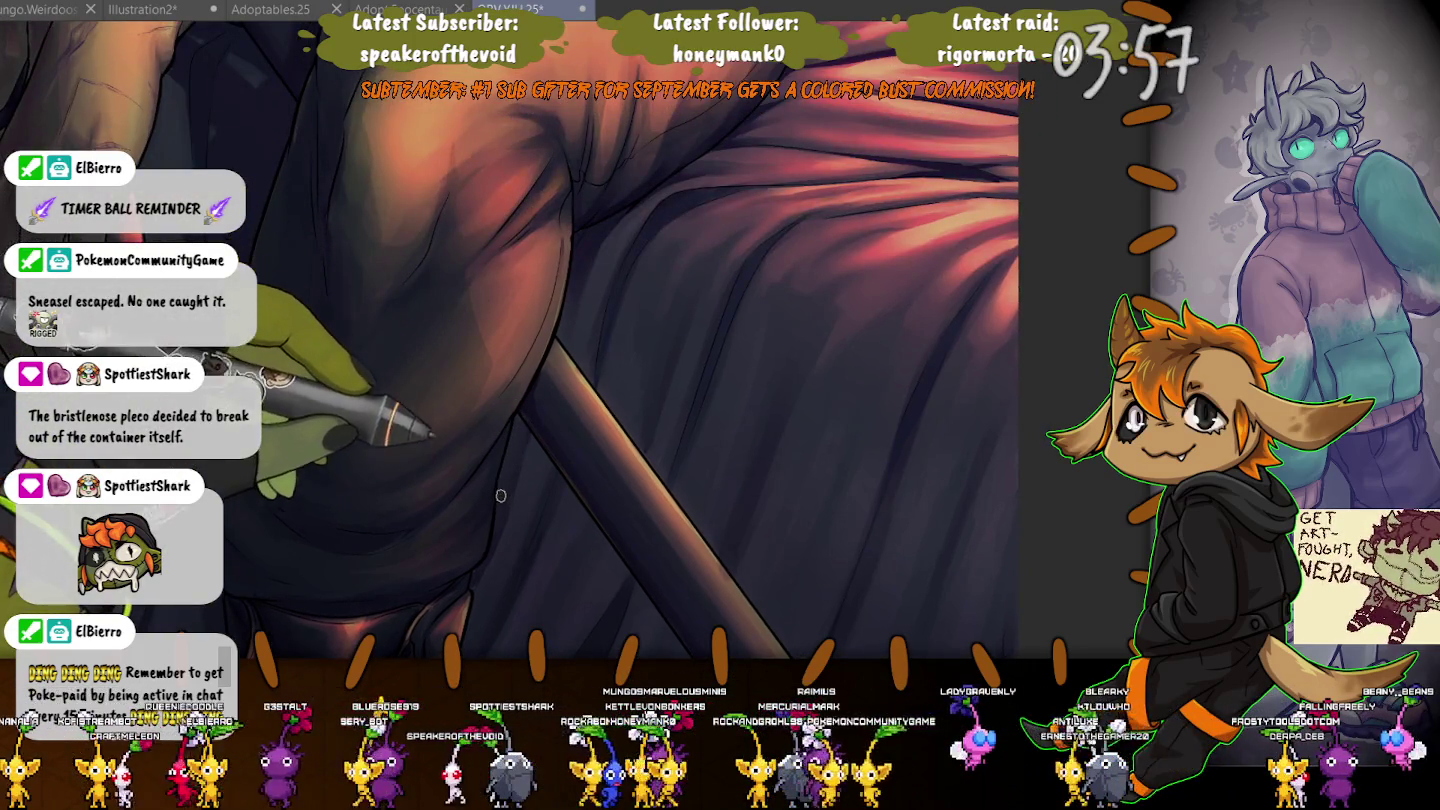
# Paint bright pink highlights and shadows into the bedsheet folds beside the hip.
pyautogui.scroll(-1, 518, 379)
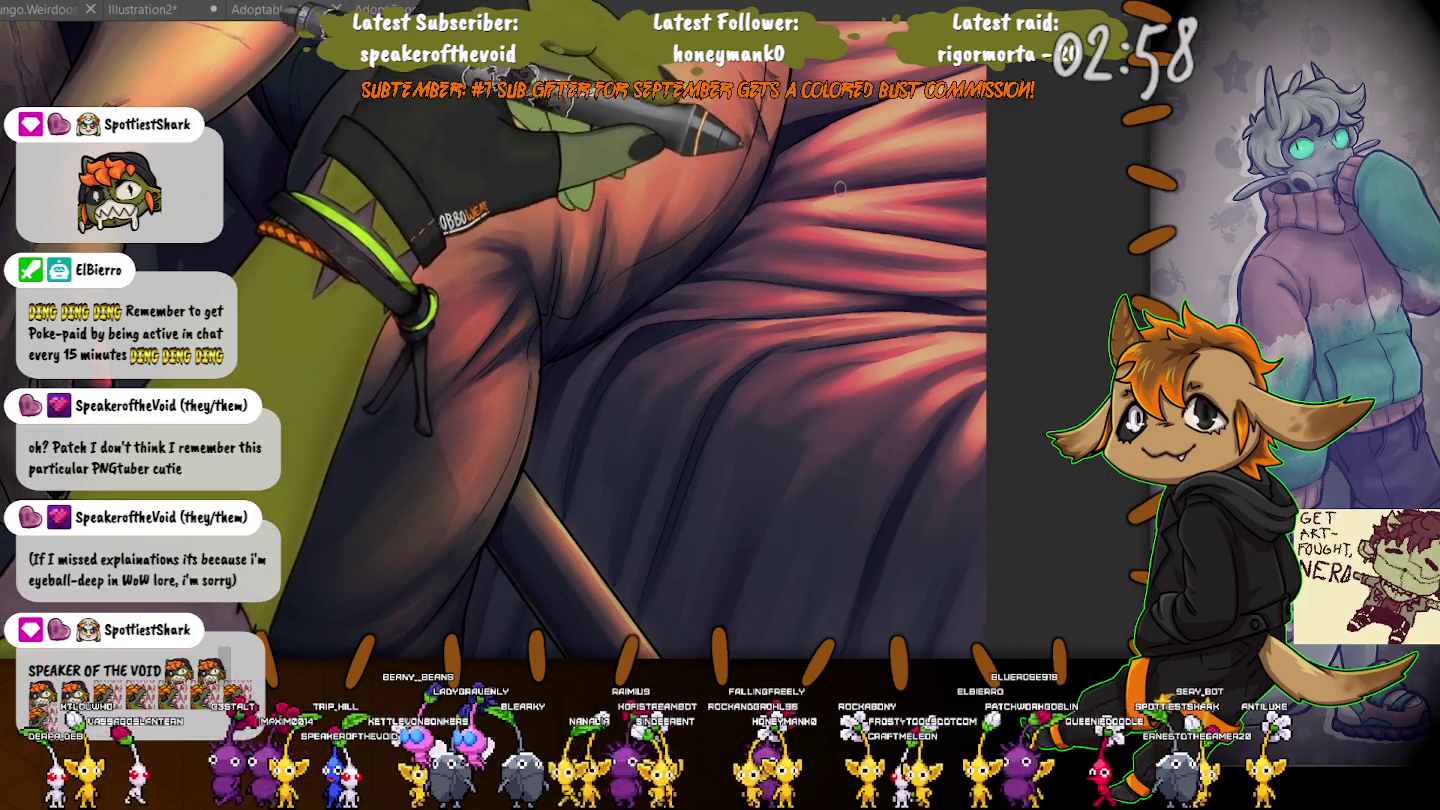
pyautogui.moveTo(940, 177)
pyautogui.mouseDown()
pyautogui.moveTo(925, 180)
pyautogui.moveTo(870, 330)
pyautogui.moveTo(923, 275)
pyautogui.mouseUp()
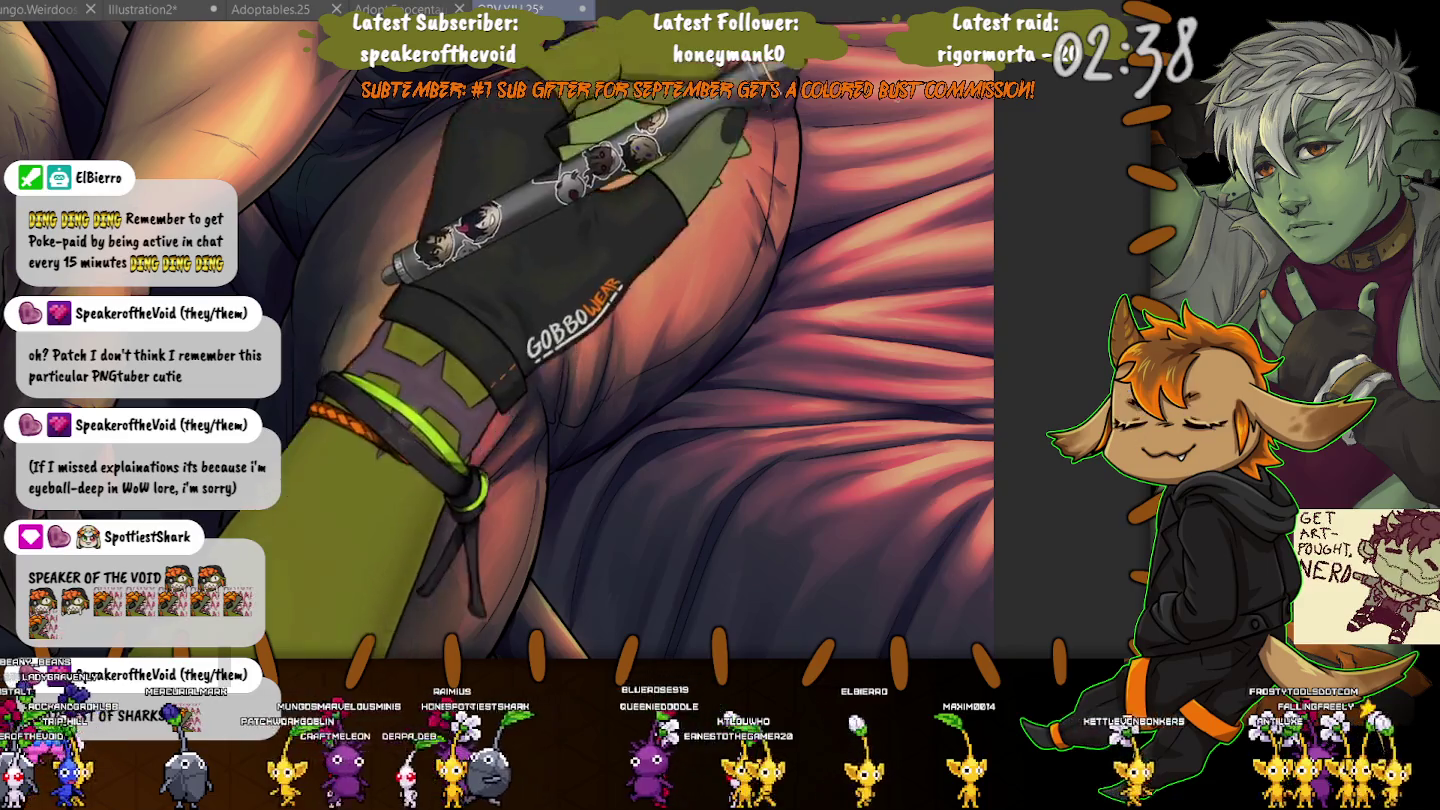
pyautogui.scroll(2, 500, 340)
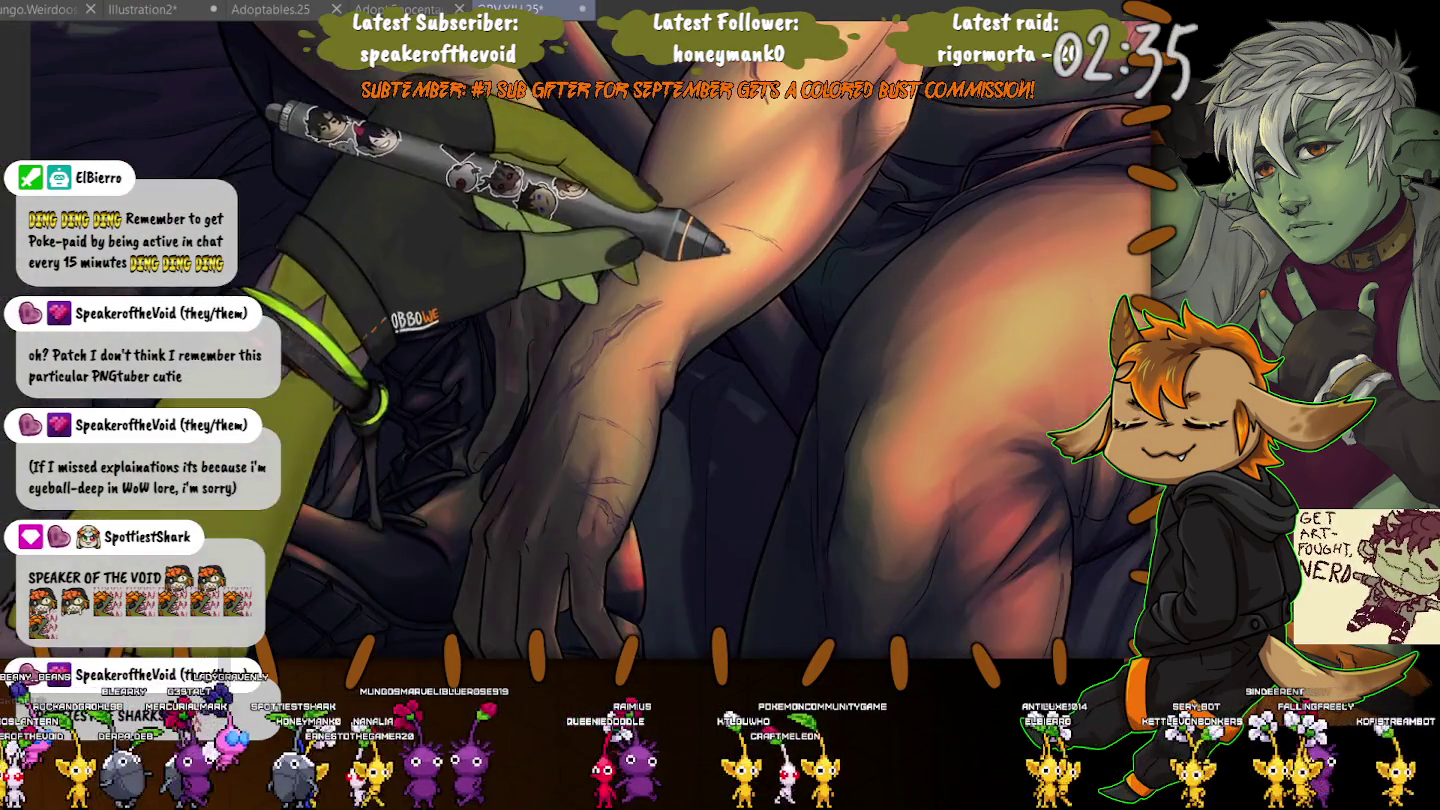
# Pan to the scarred torso and refine its skin tones and scar details.
pyautogui.moveTo(484, 482); pyautogui.dragTo(370, 410)
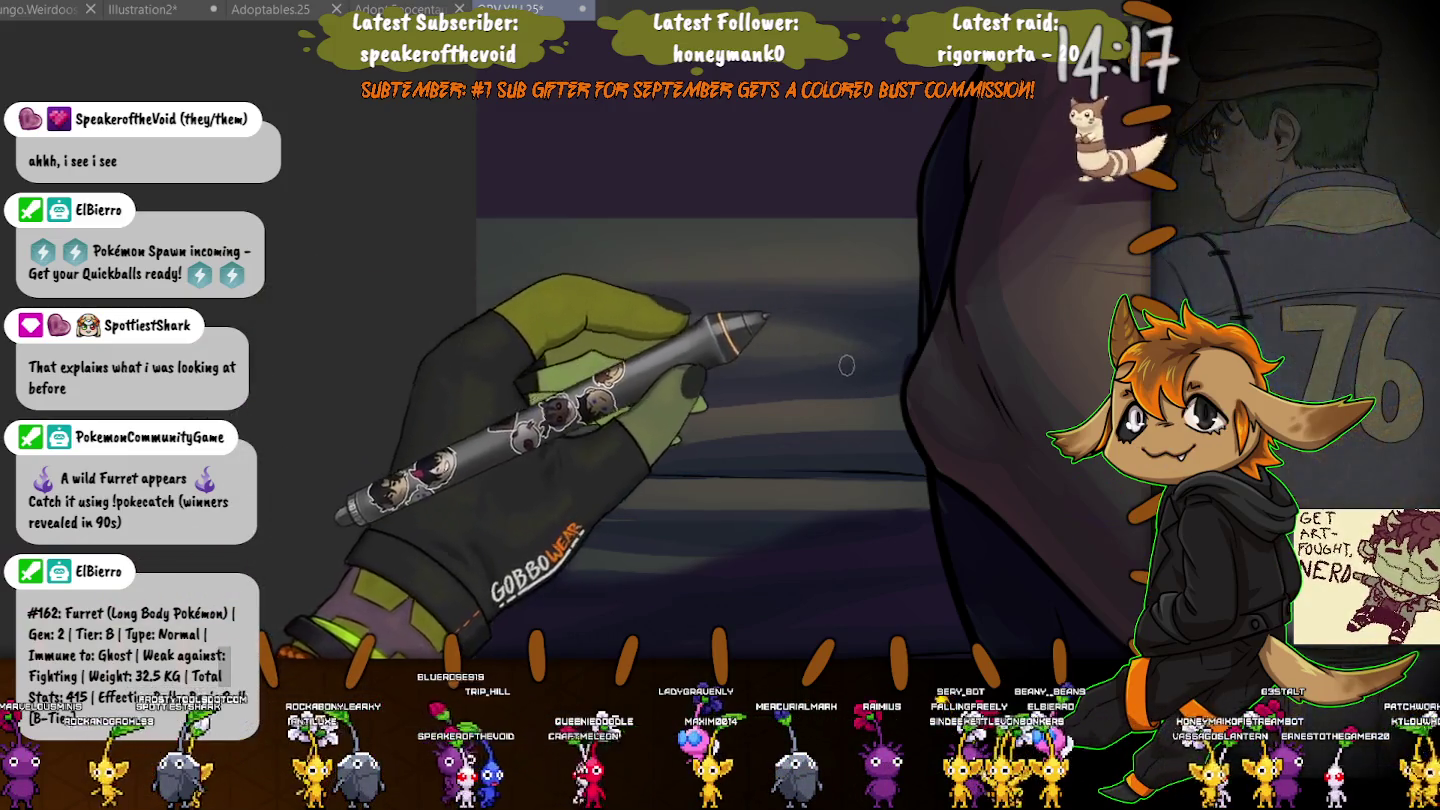
# Paint pale grey-blue horizontal streaks down the lower dark fabric beside the shadowed shape.
pyautogui.moveTo(523, 404); pyautogui.dragTo(663, 390)
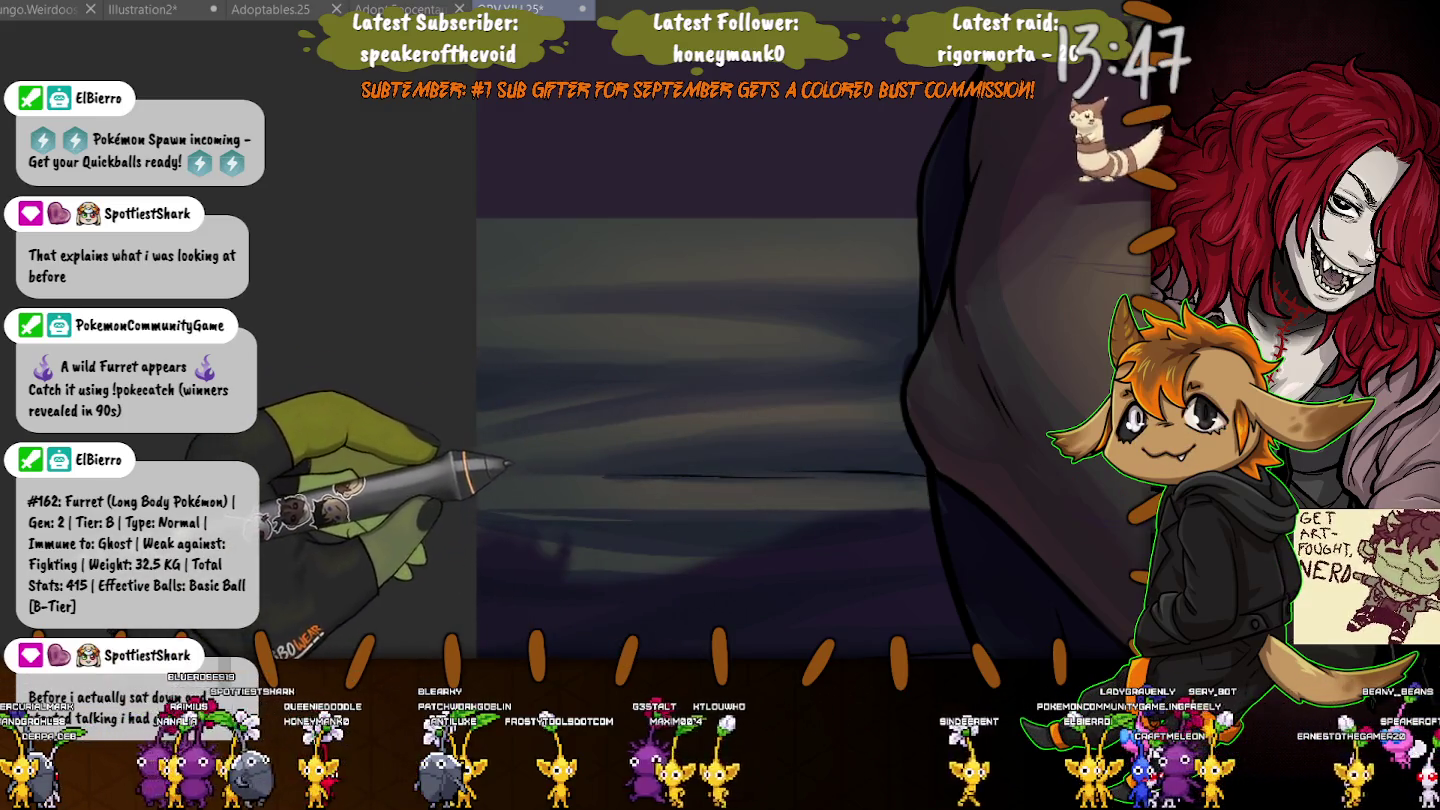
pyautogui.scroll(-3, 697, 341)
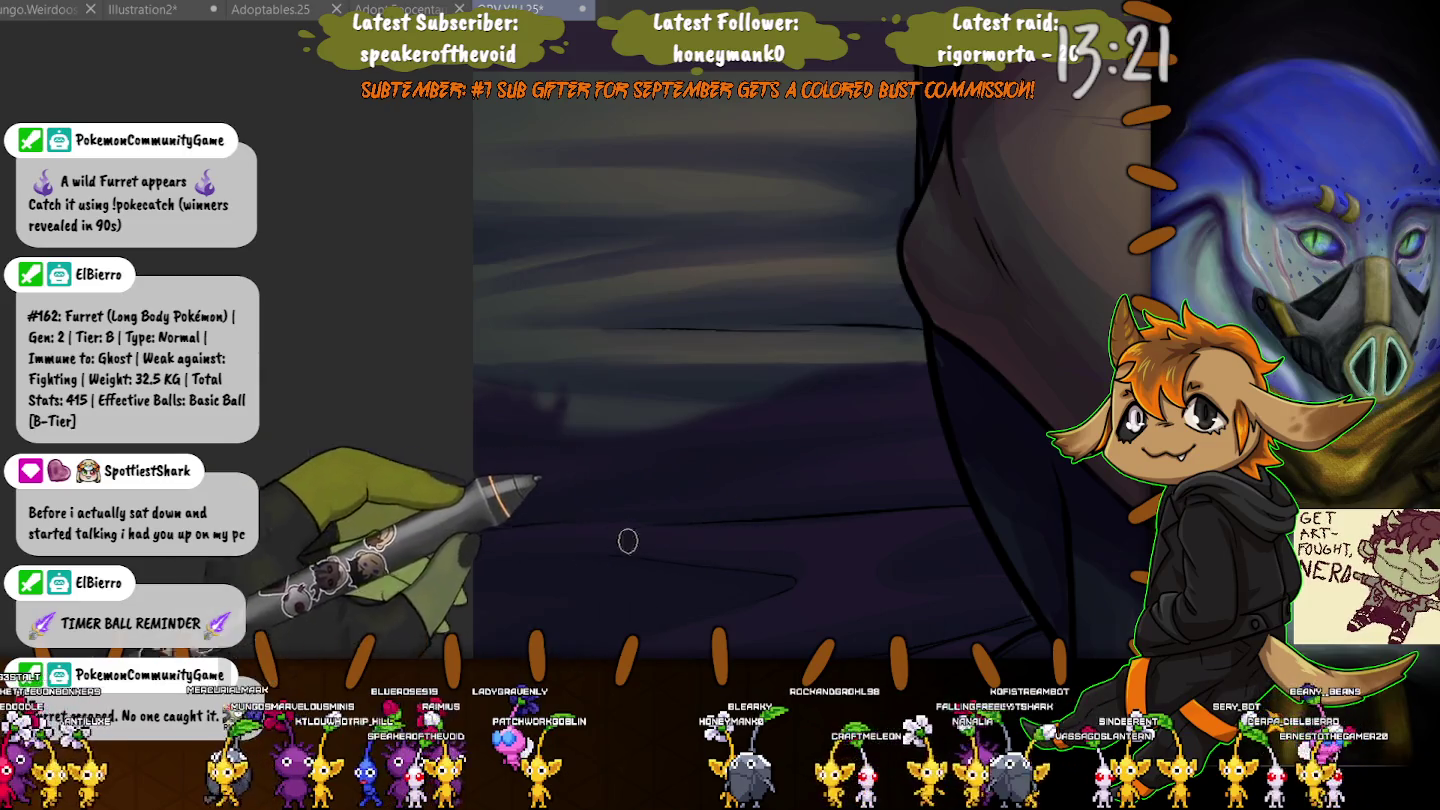
pyautogui.moveTo(551, 508); pyautogui.dragTo(420, 373)
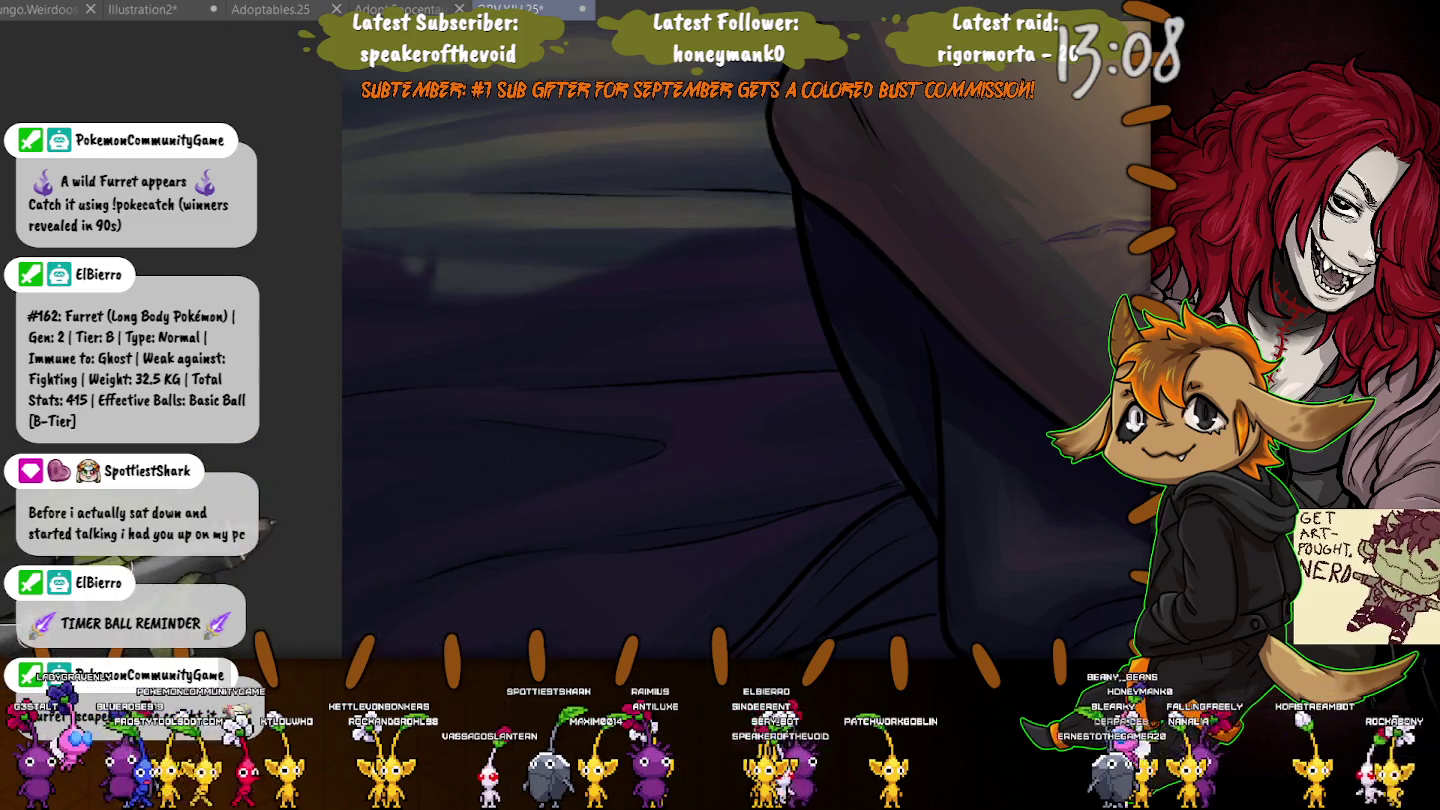
# Zoom out, then rotate and pan the canvas from the dark folds to the lit arm.
pyautogui.hotkey('ctrl', '-')
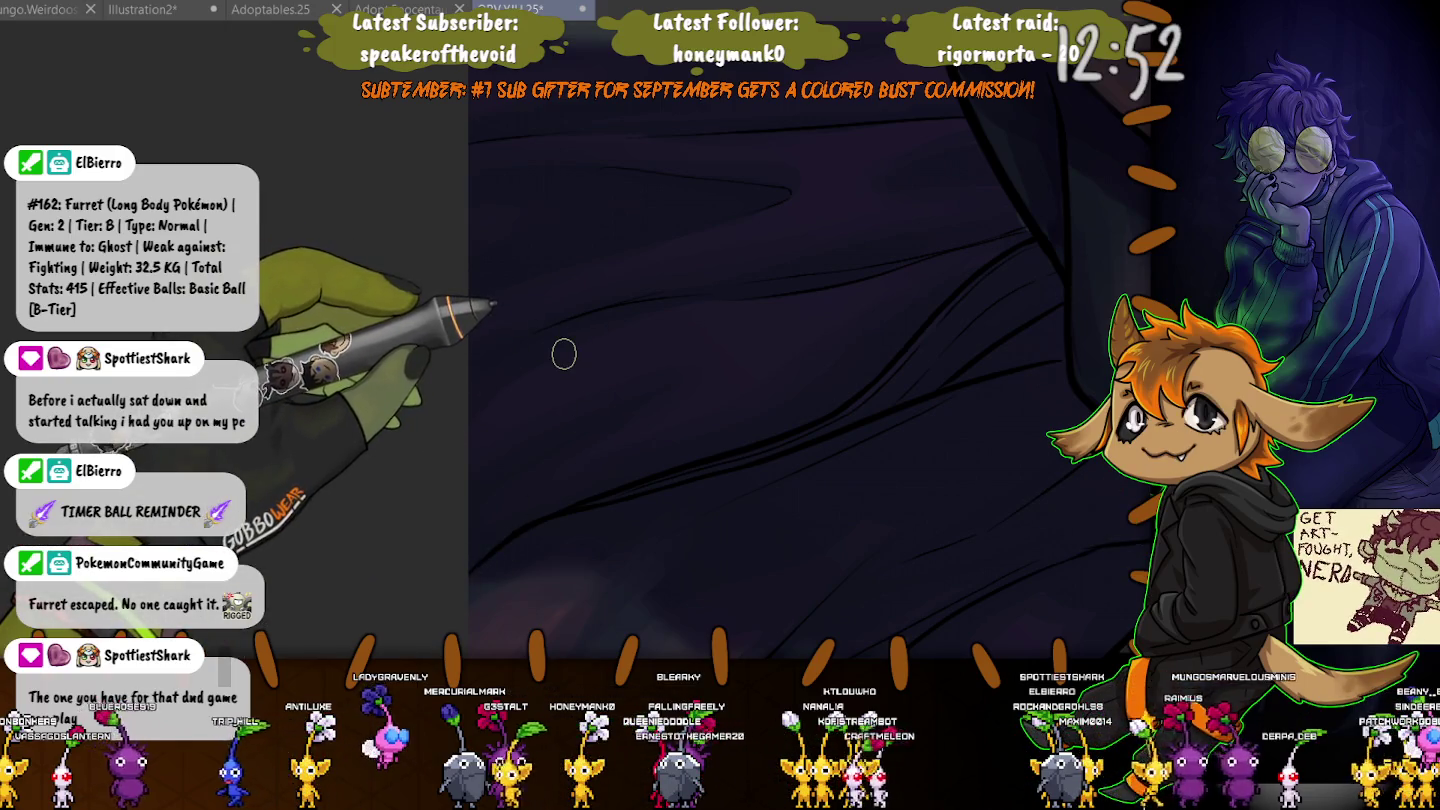
pyautogui.scroll(-5, 740, 360)
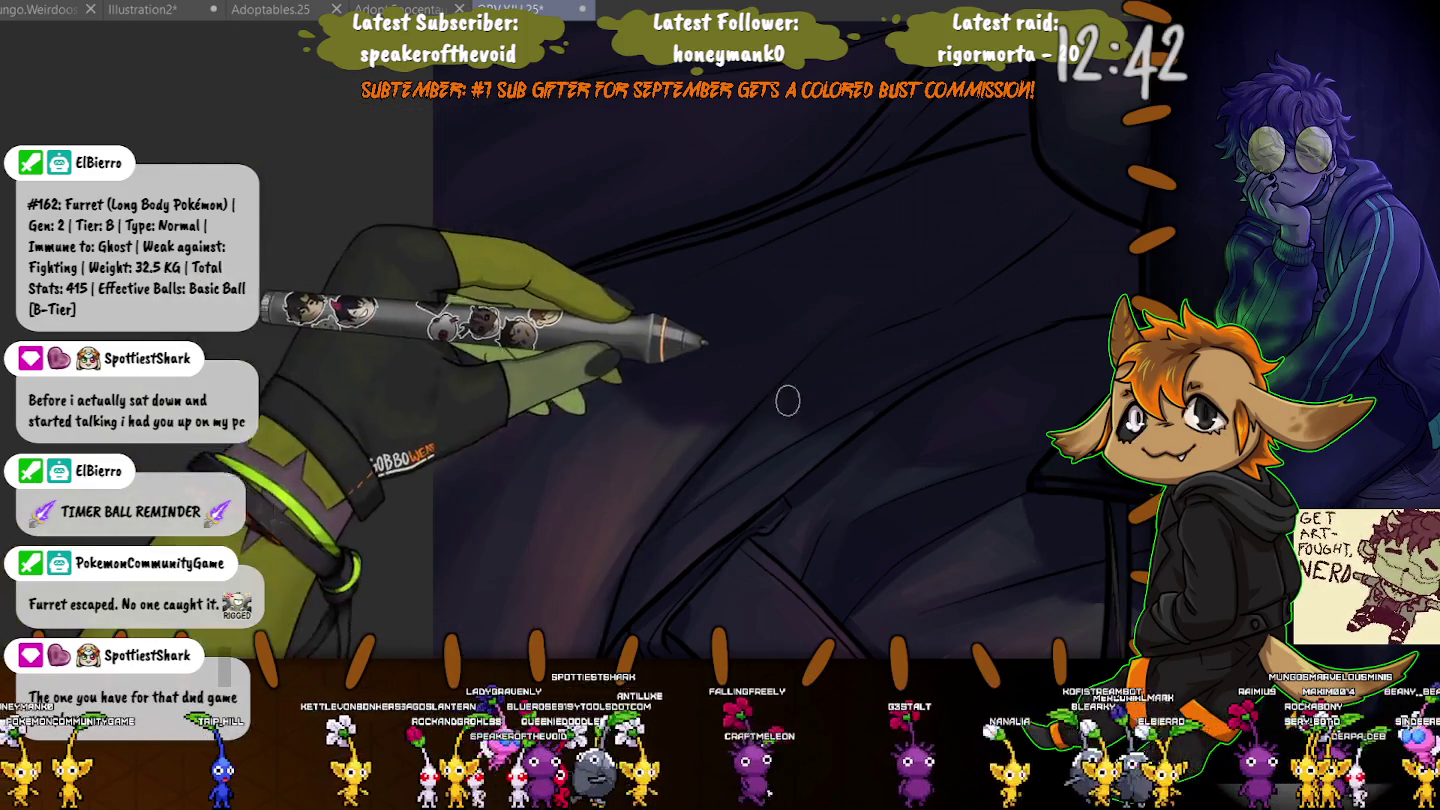
pyautogui.moveTo(788, 401); pyautogui.dragTo(790, 438)
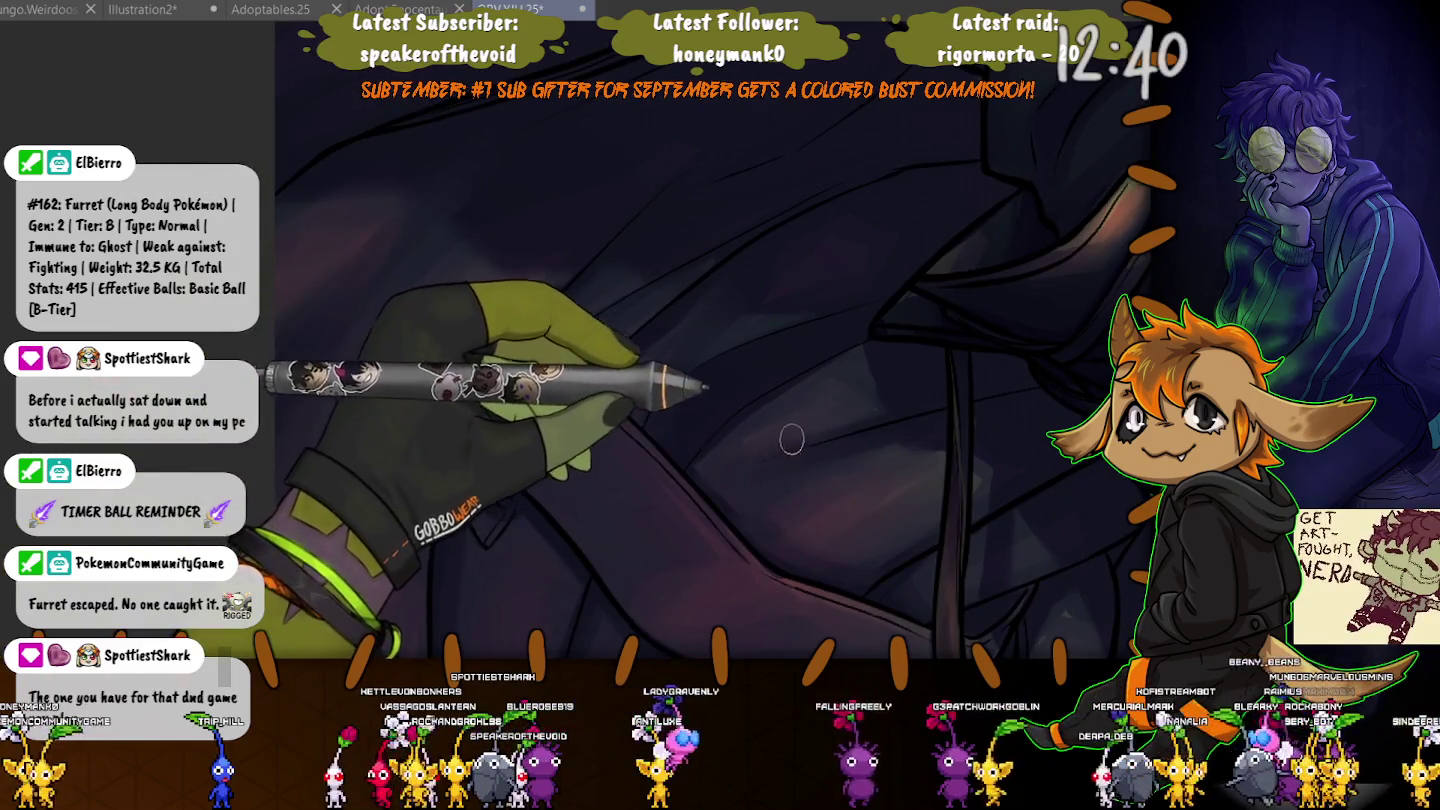
pyautogui.moveTo(792, 426); pyautogui.dragTo(983, 468)
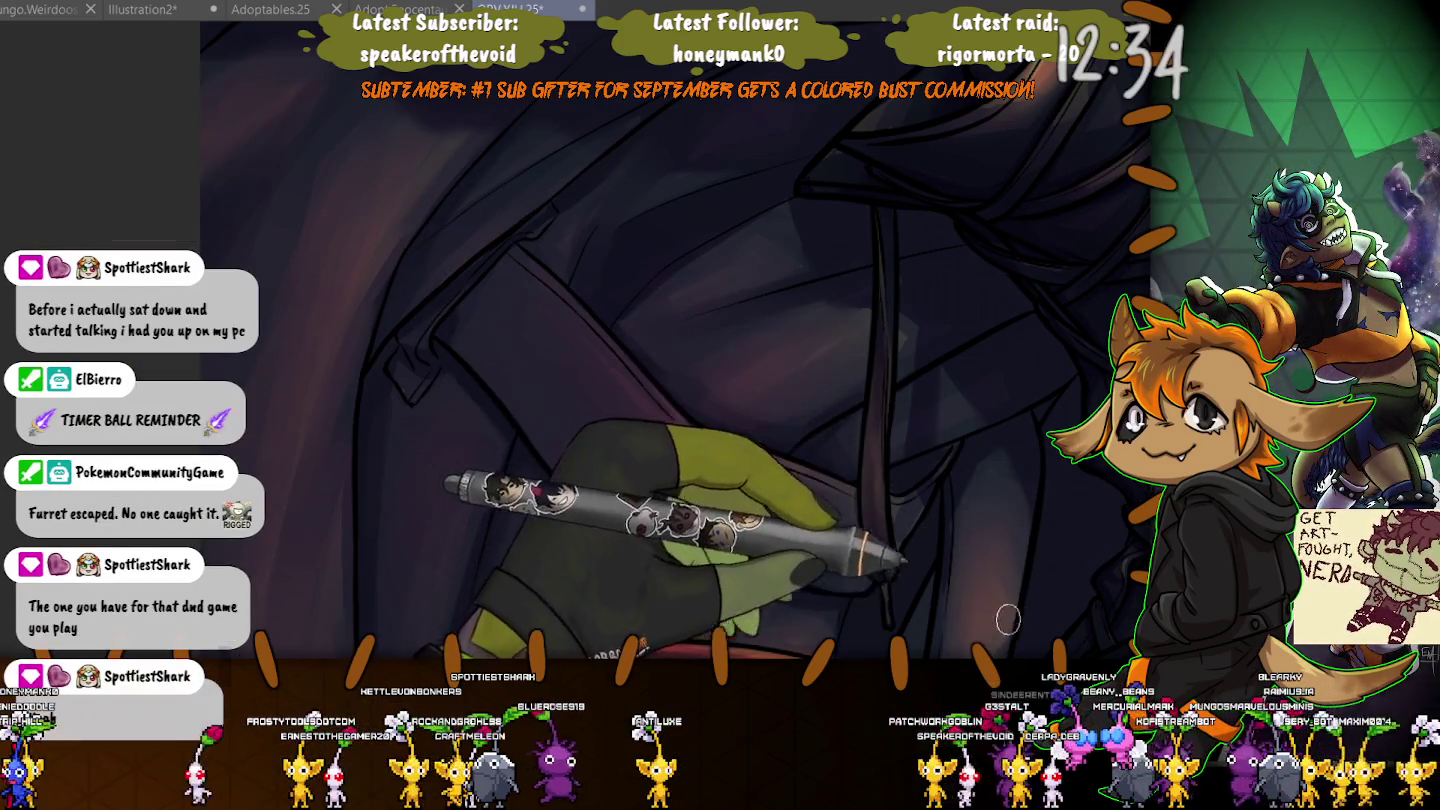
pyautogui.moveTo(1008, 619); pyautogui.dragTo(920, 392)
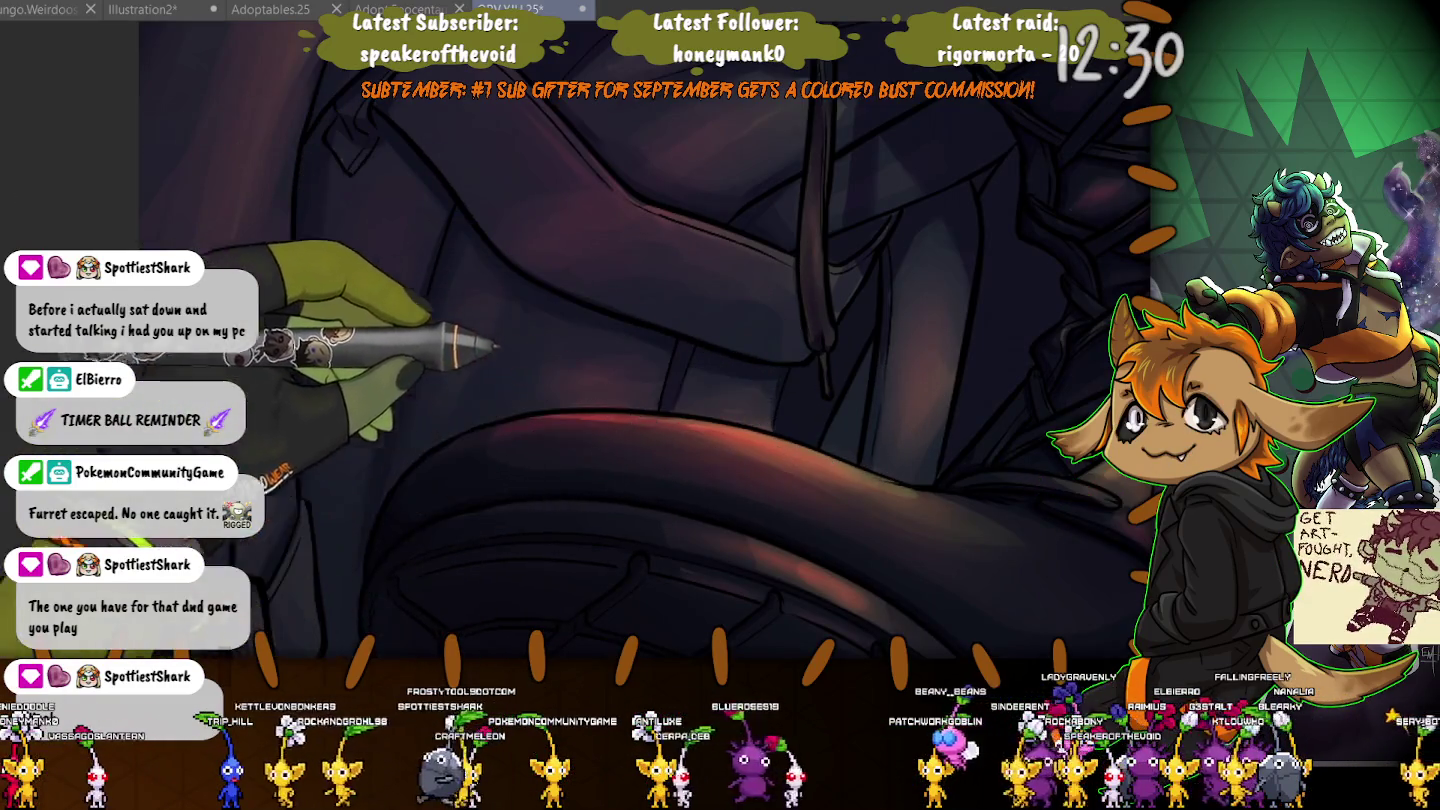
pyautogui.moveTo(798, 454); pyautogui.dragTo(853, 454)
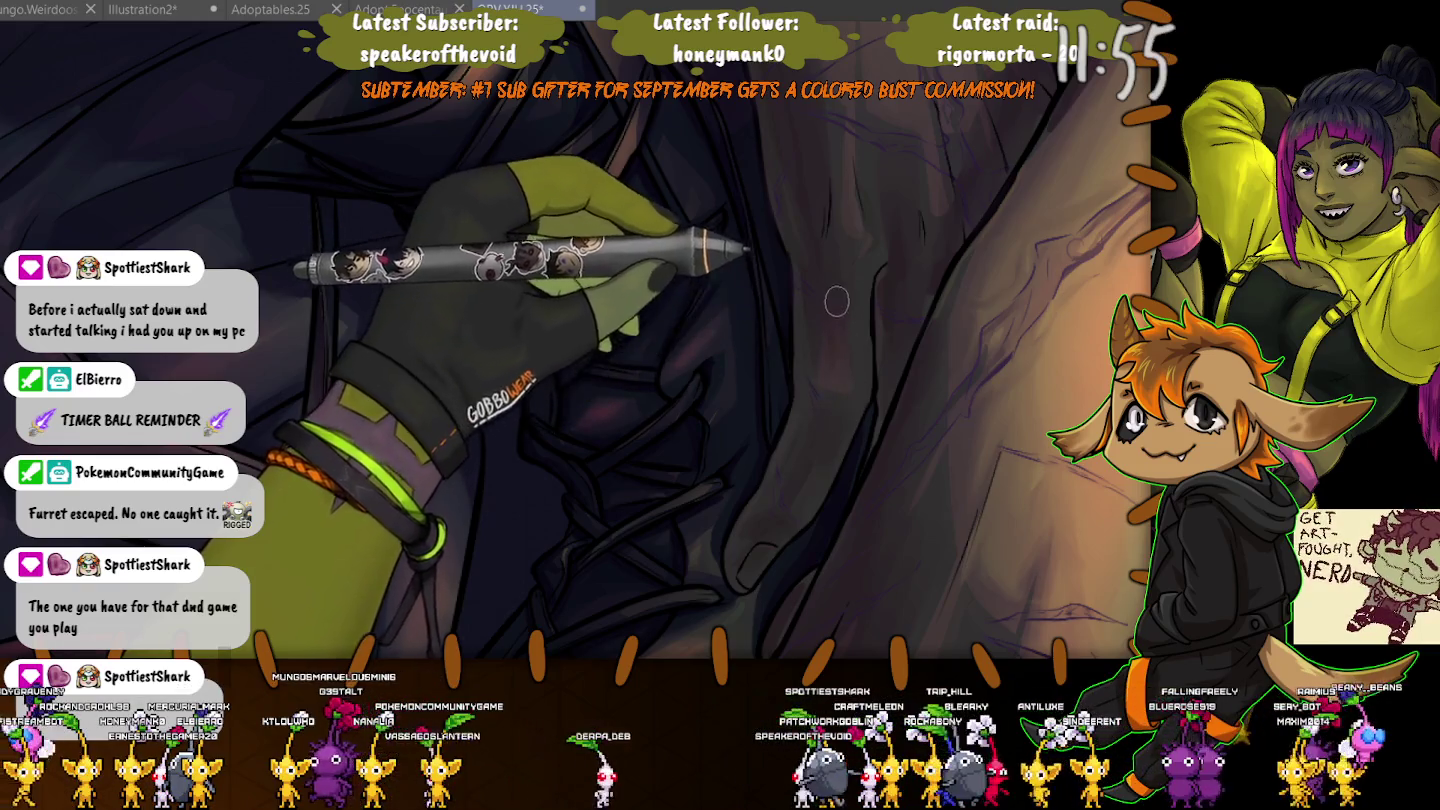
pyautogui.scroll(2, 851, 385)
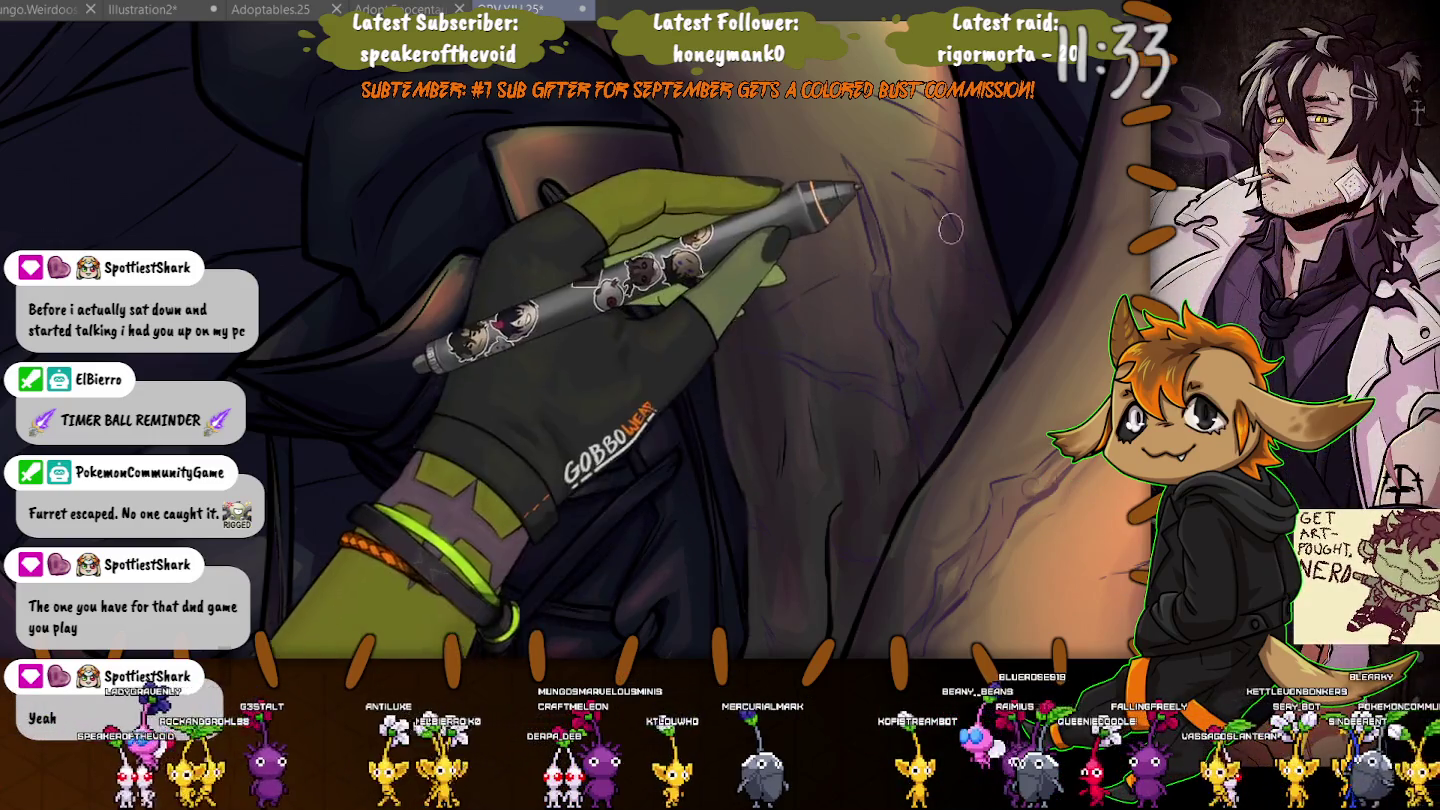
# Rotate the canvas so the lit forearm runs vertically and halve the brush for vein shading.
pyautogui.moveTo(965, 224); pyautogui.dragTo(713, 414)
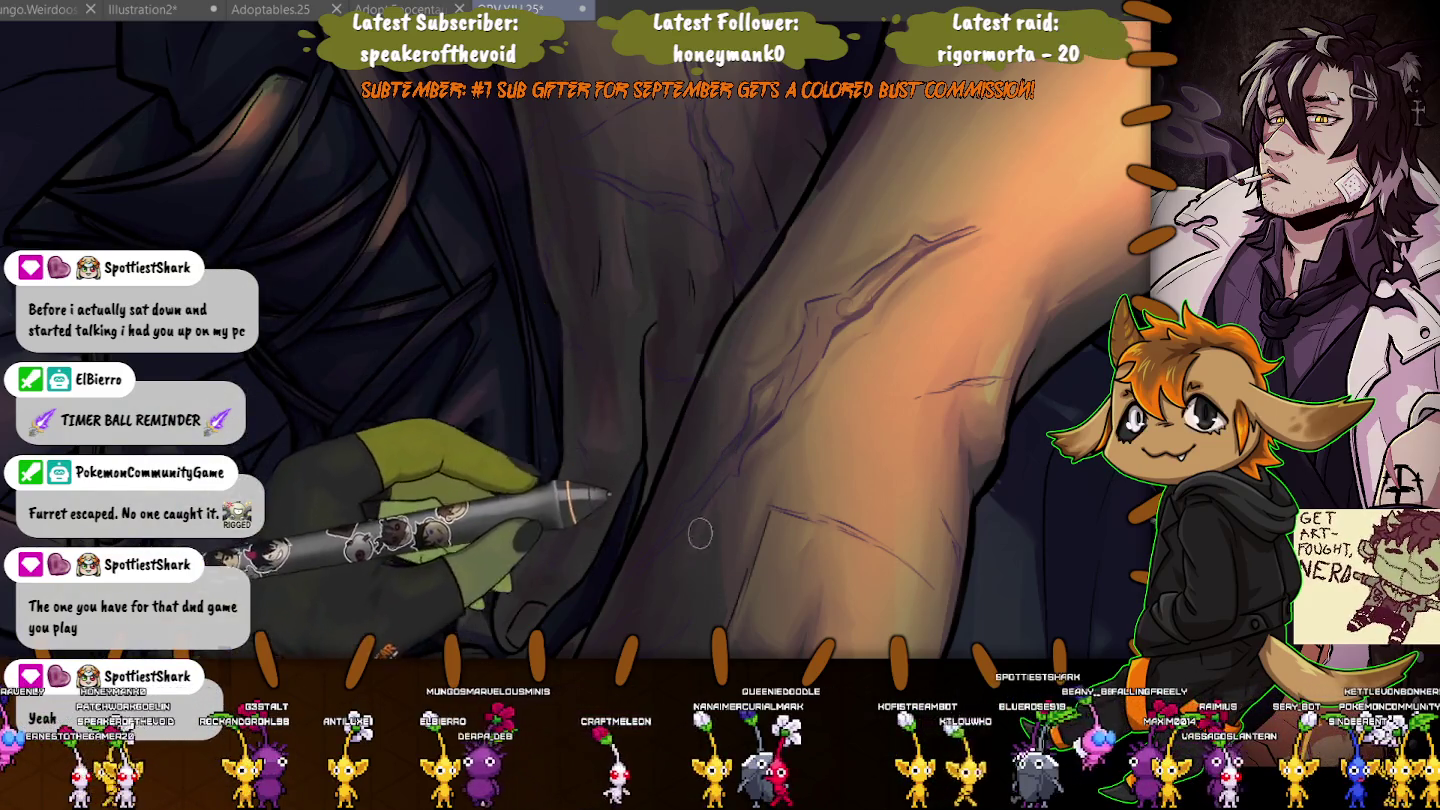
pyautogui.moveTo(729, 600); pyautogui.dragTo(761, 291)
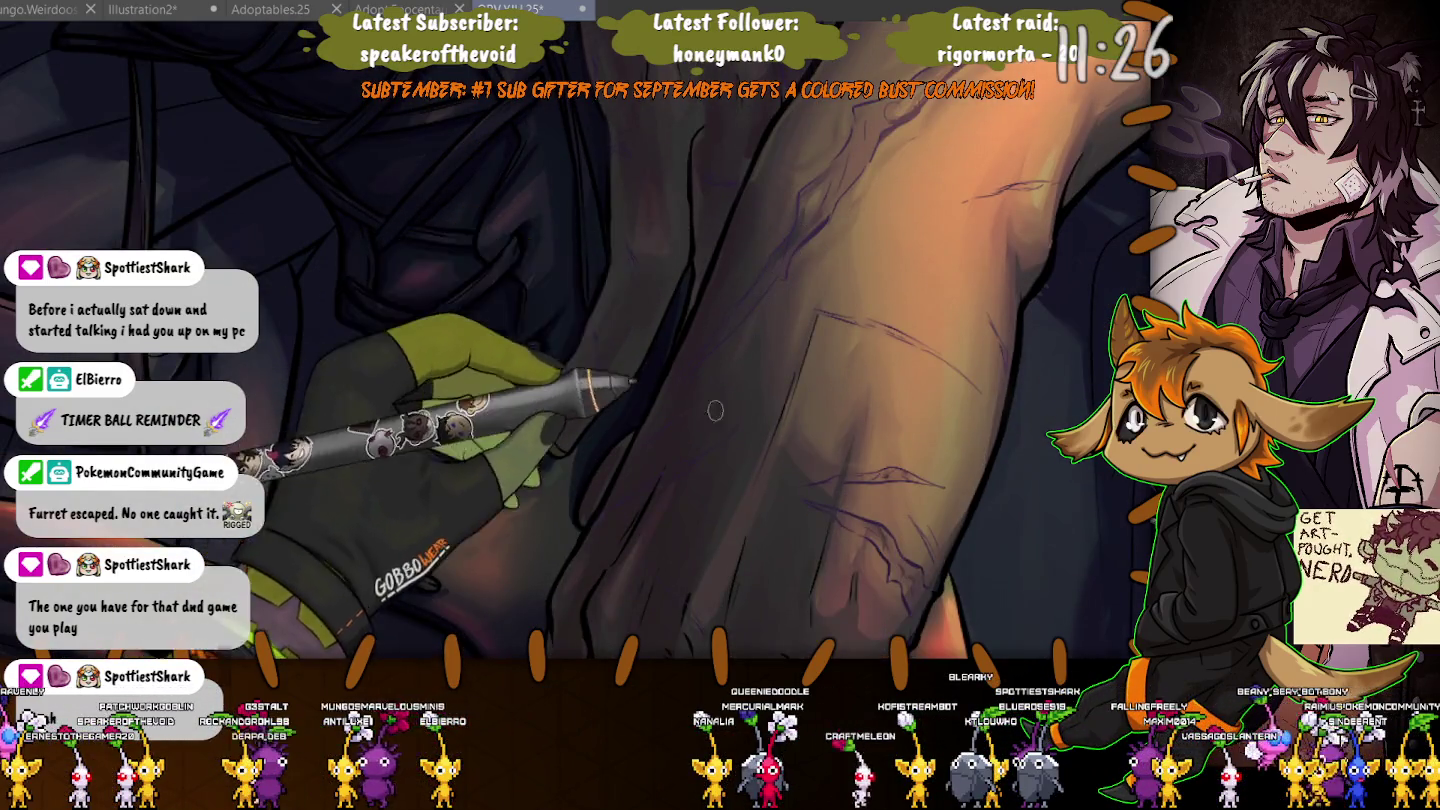
pyautogui.press(']')
pyautogui.press(']')
pyautogui.press(']')
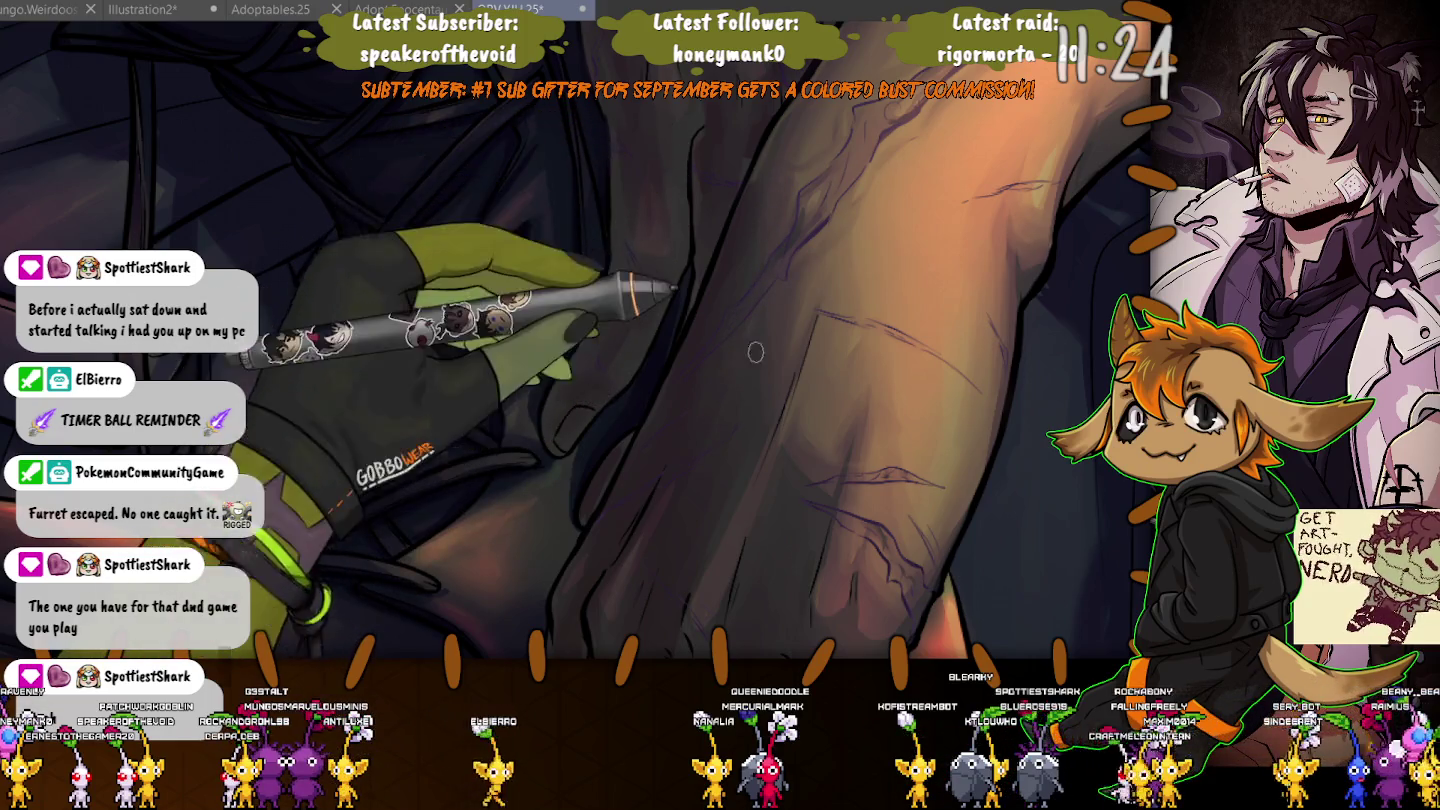
pyautogui.press('[')
pyautogui.press('[')
pyautogui.press('[')
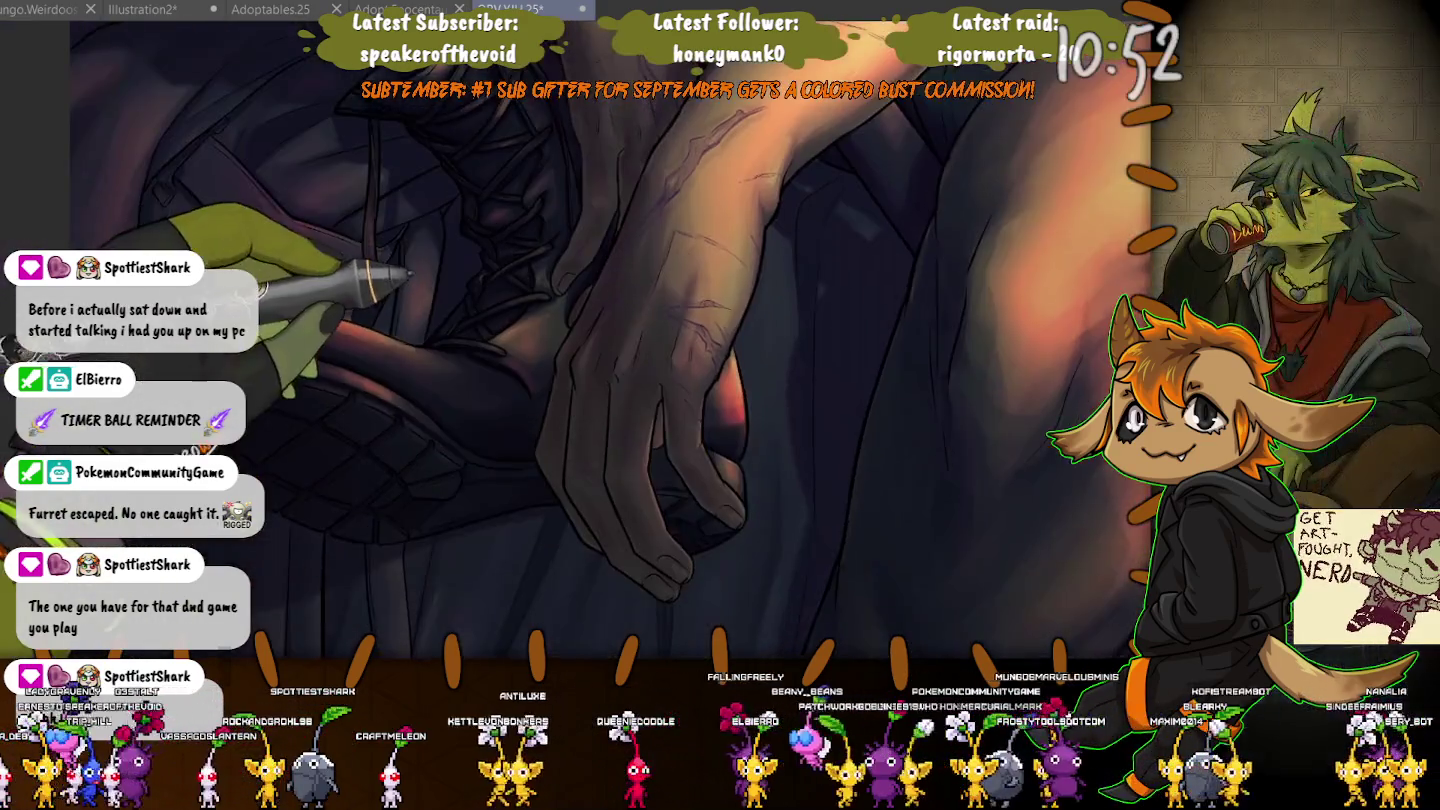
# Zoom in and move along the fingertips to shade the knuckles and fingers.
pyautogui.scroll(2, 560, 371)
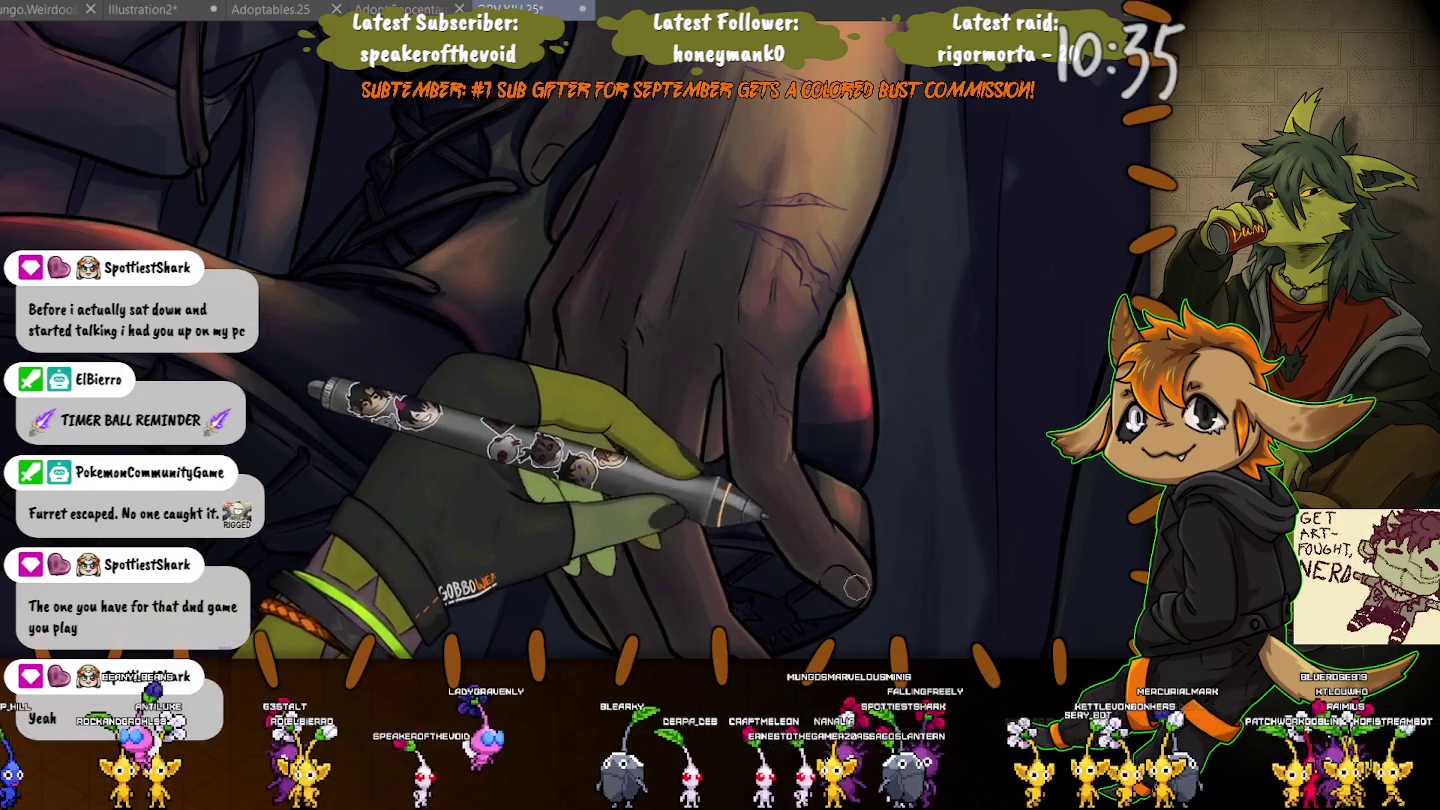
pyautogui.moveTo(856, 589); pyautogui.dragTo(721, 545)
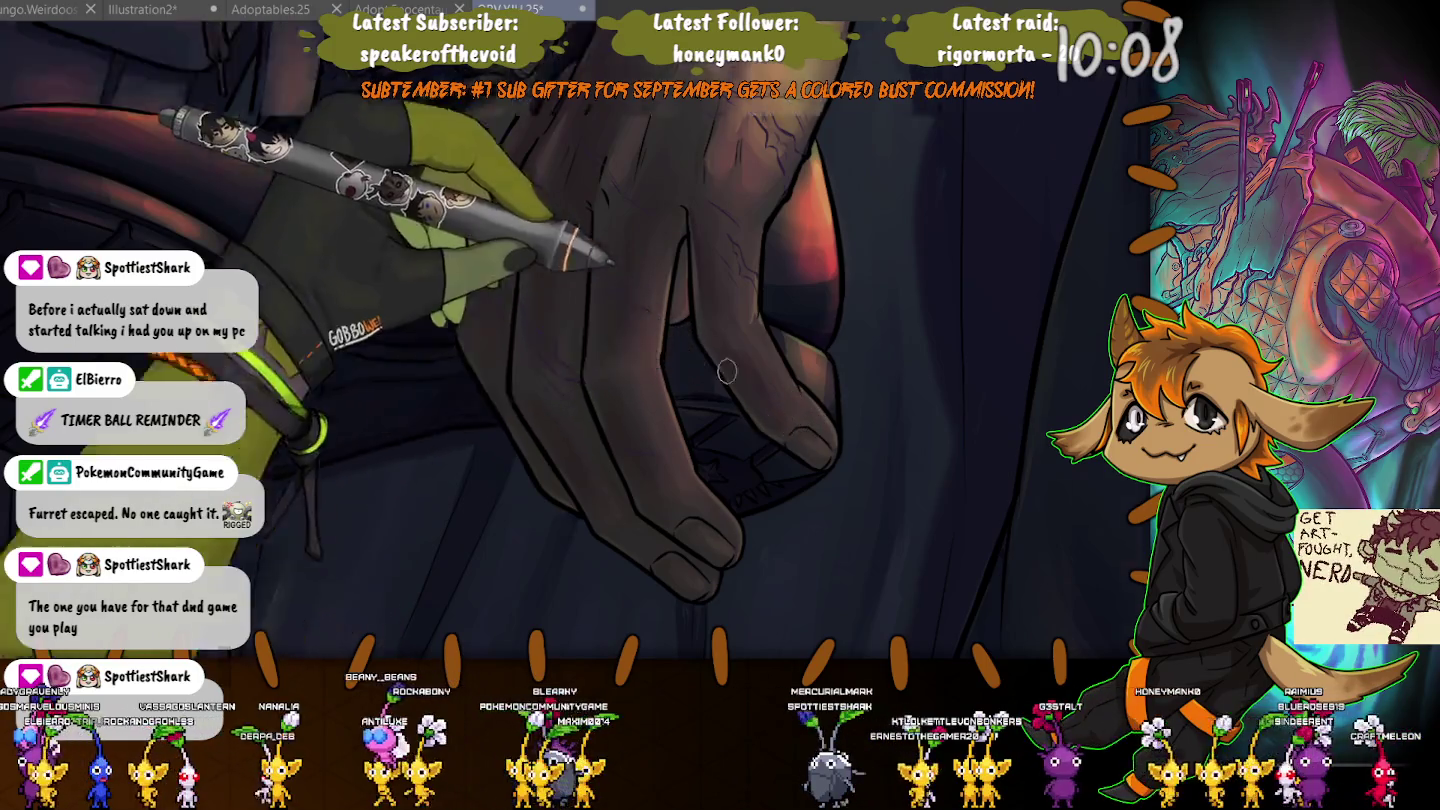
# Zoom out to review the whole painting's composition.
pyautogui.scroll(-2, 459, 276)
pyautogui.scroll(-2, 459, 277)
pyautogui.scroll(-2, 459, 276)
# Zoom back in on the hand and save the painting.
pyautogui.scroll(1, 610, 486)
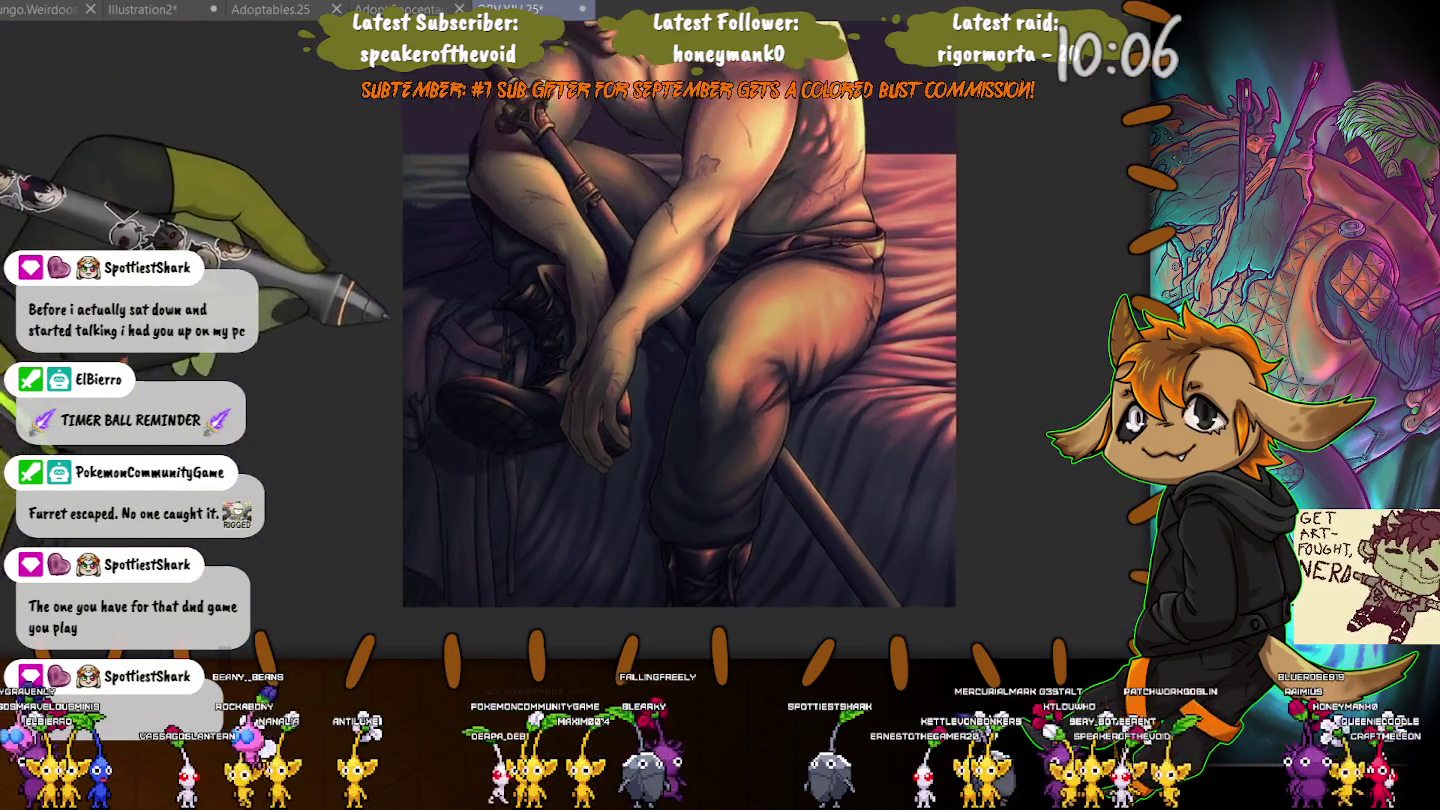
pyautogui.scroll(3, 610, 486)
pyautogui.scroll(2, 610, 486)
pyautogui.scroll(2, 641, 400)
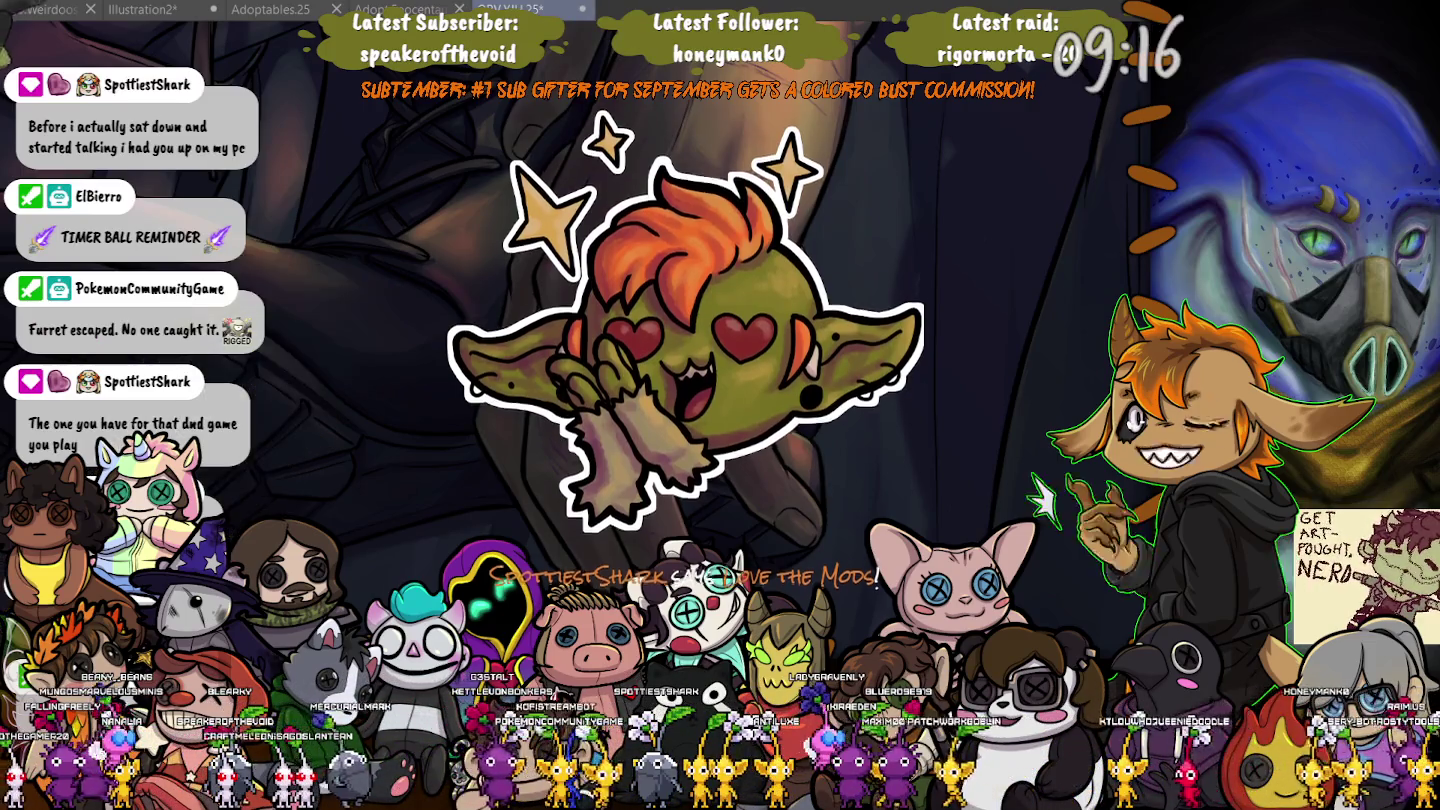
pyautogui.hotkey('ctrl', 's')
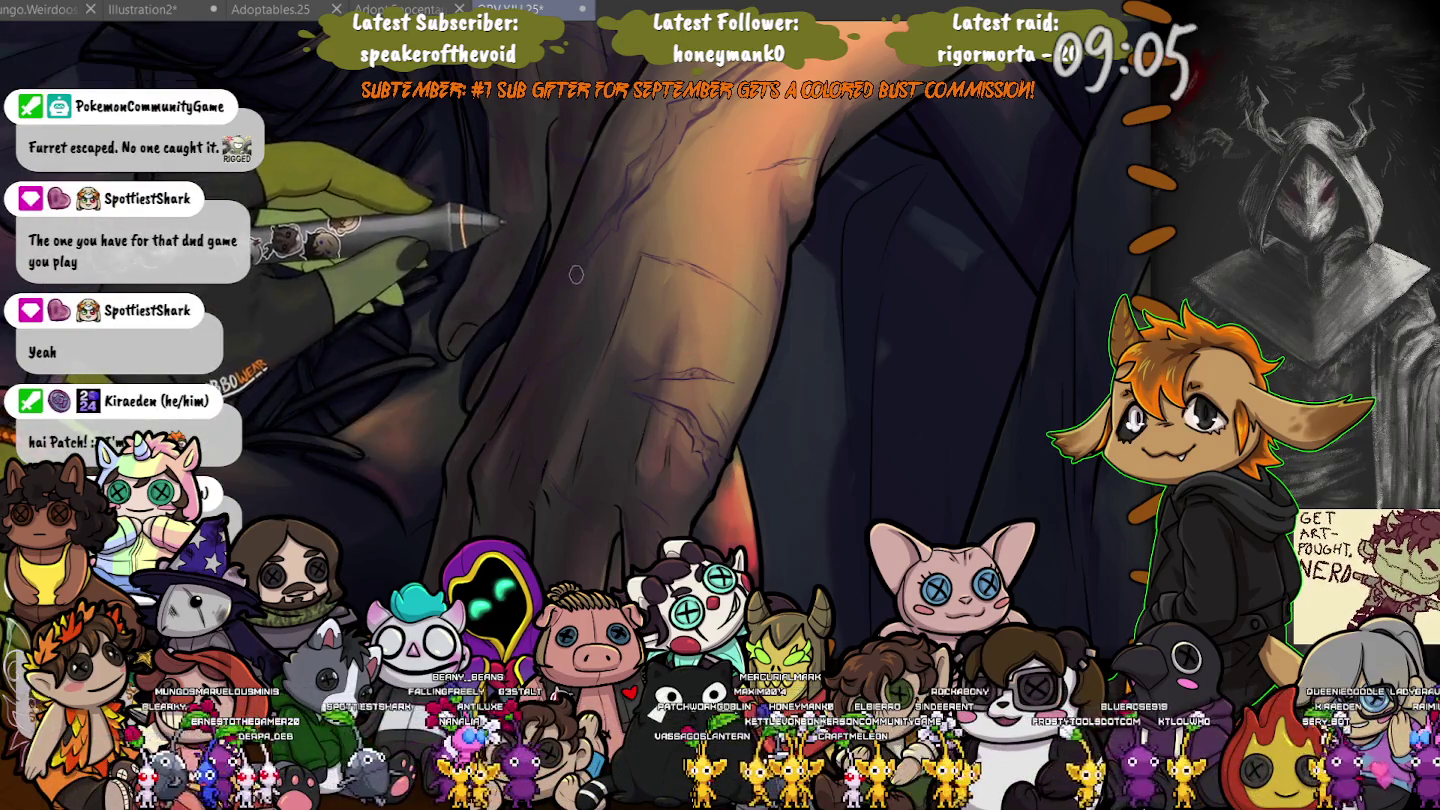
pyautogui.scroll(3, 588, 264)
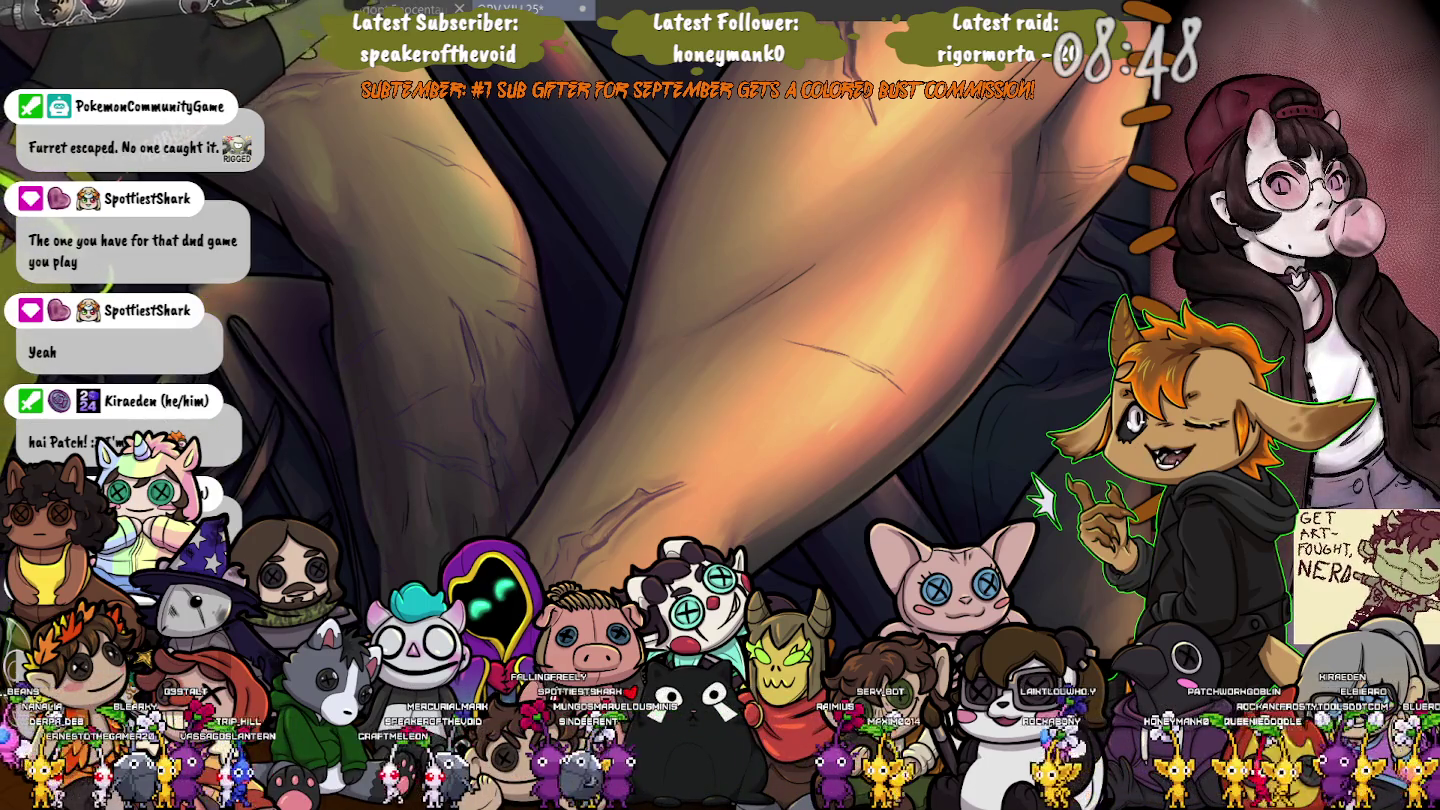
# Undo the last stroke and move across legs, torso and face to refine scars and highlights.
pyautogui.hotkey('ctrl', 'z')
pyautogui.scroll(-3, 536, 498)
pyautogui.moveTo(651, 350); pyautogui.dragTo(536, 498)
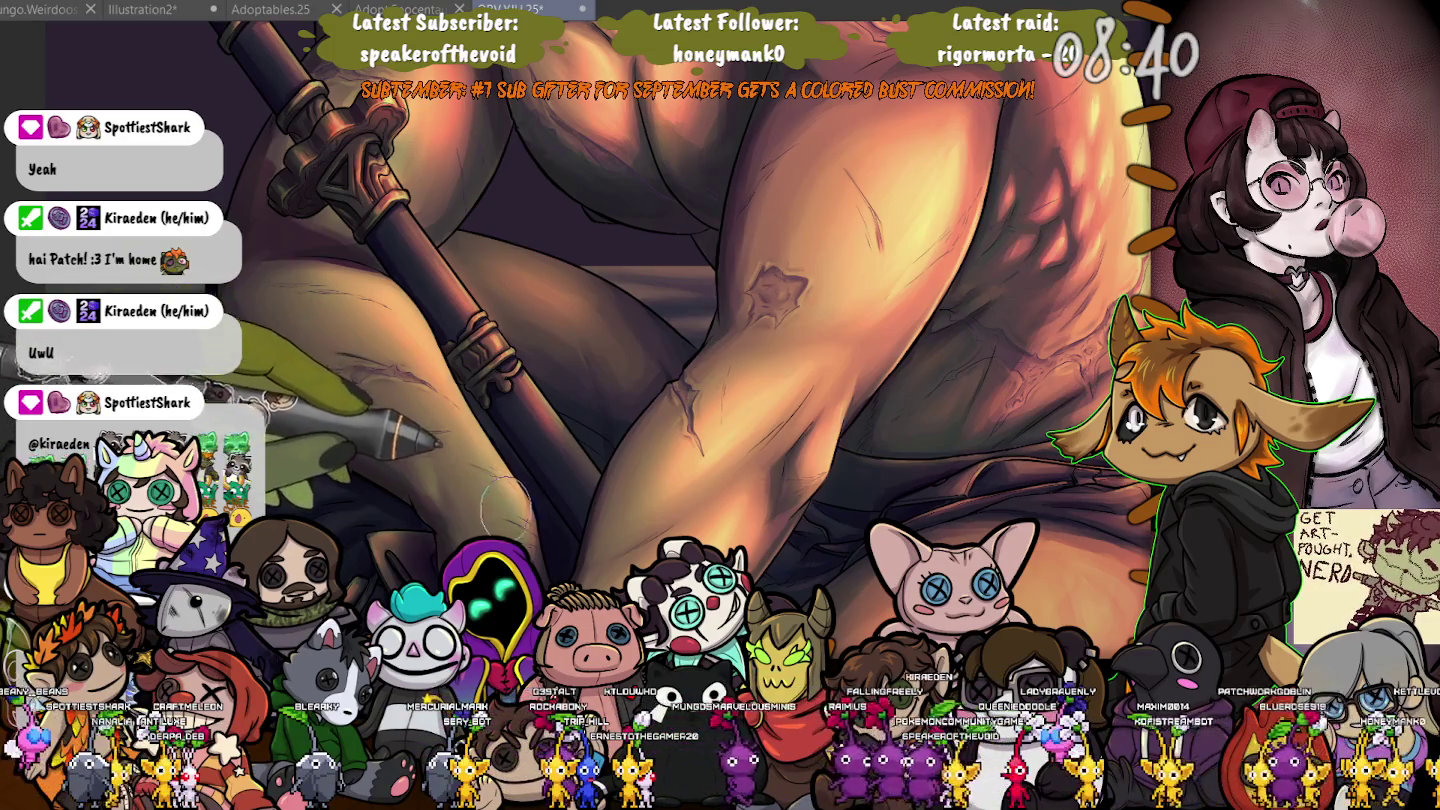
pyautogui.moveTo(396, 418); pyautogui.dragTo(166, 558)
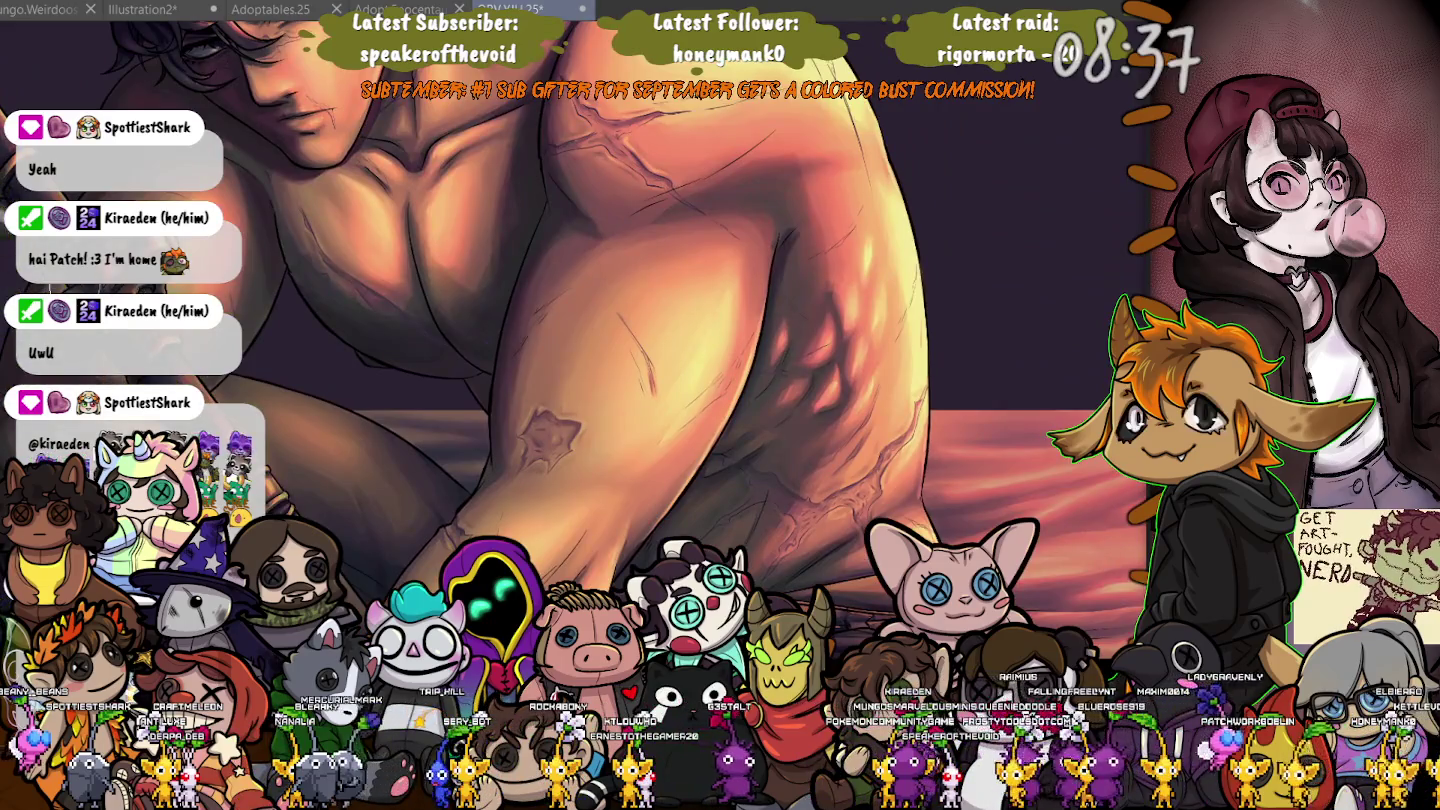
pyautogui.moveTo(499, 350); pyautogui.dragTo(740, 570)
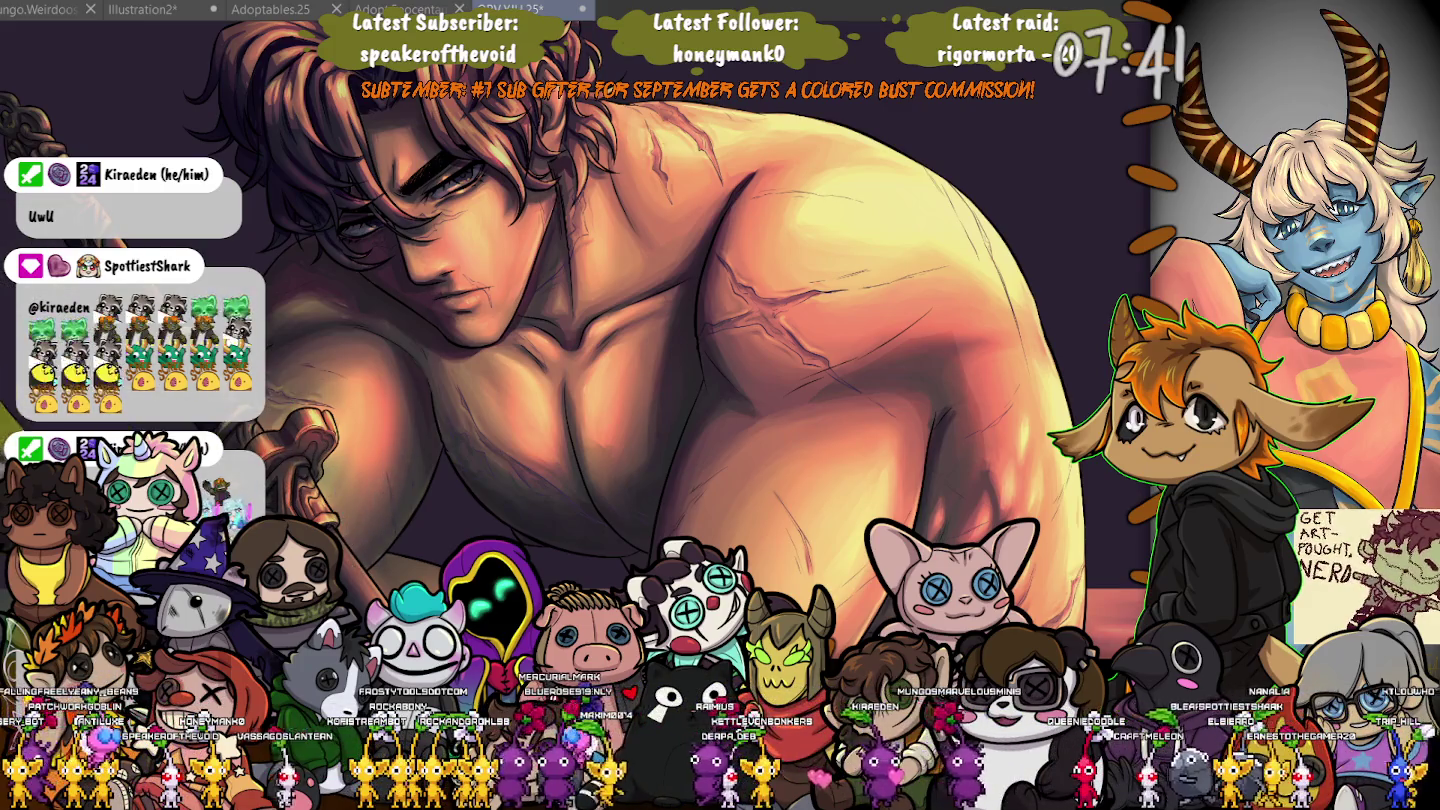
pyautogui.scroll(-3, 309, 439)
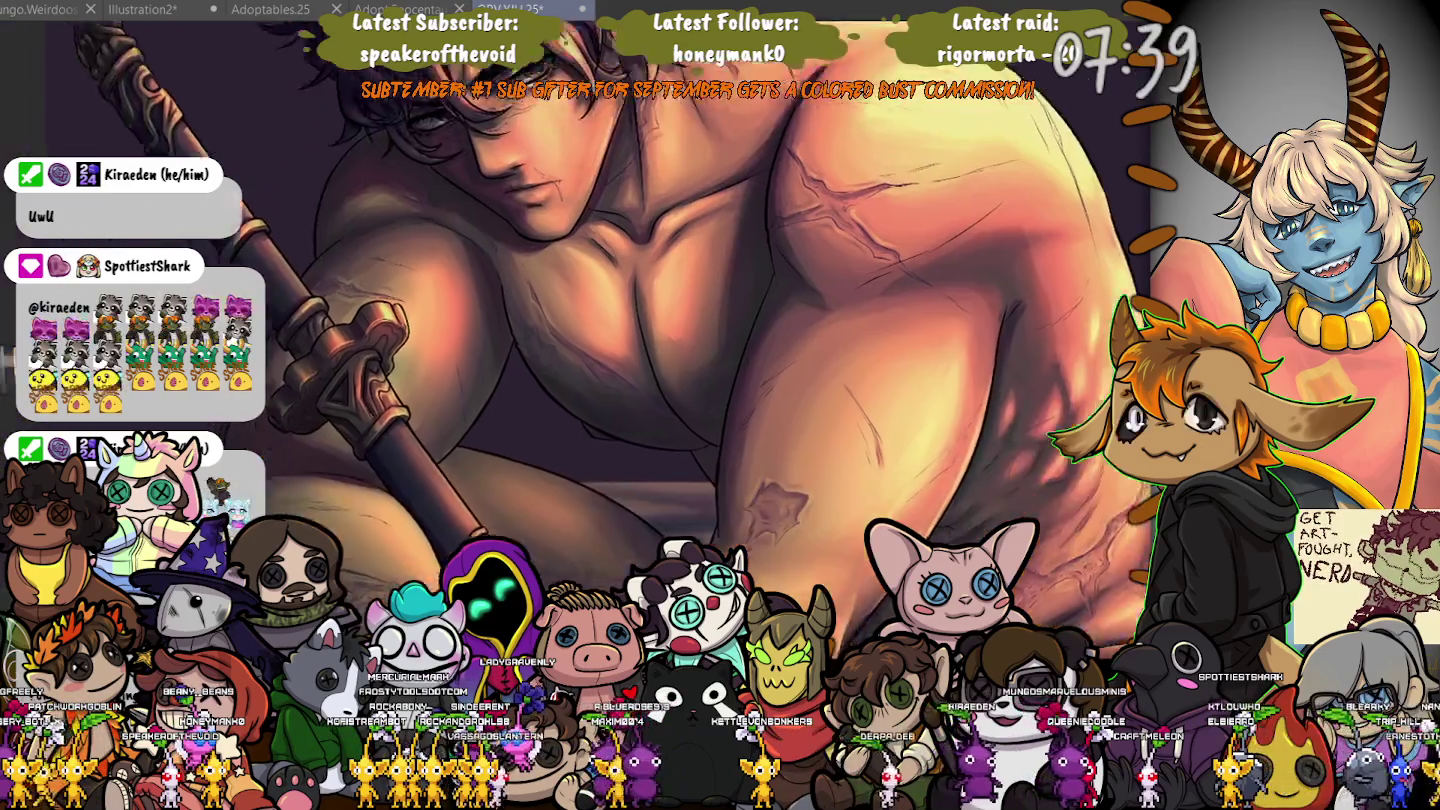
# Paint a dark scar stroke on the shoulder, then undo the dark tint covering the canvas.
pyautogui.scroll(-3, 310, 440)
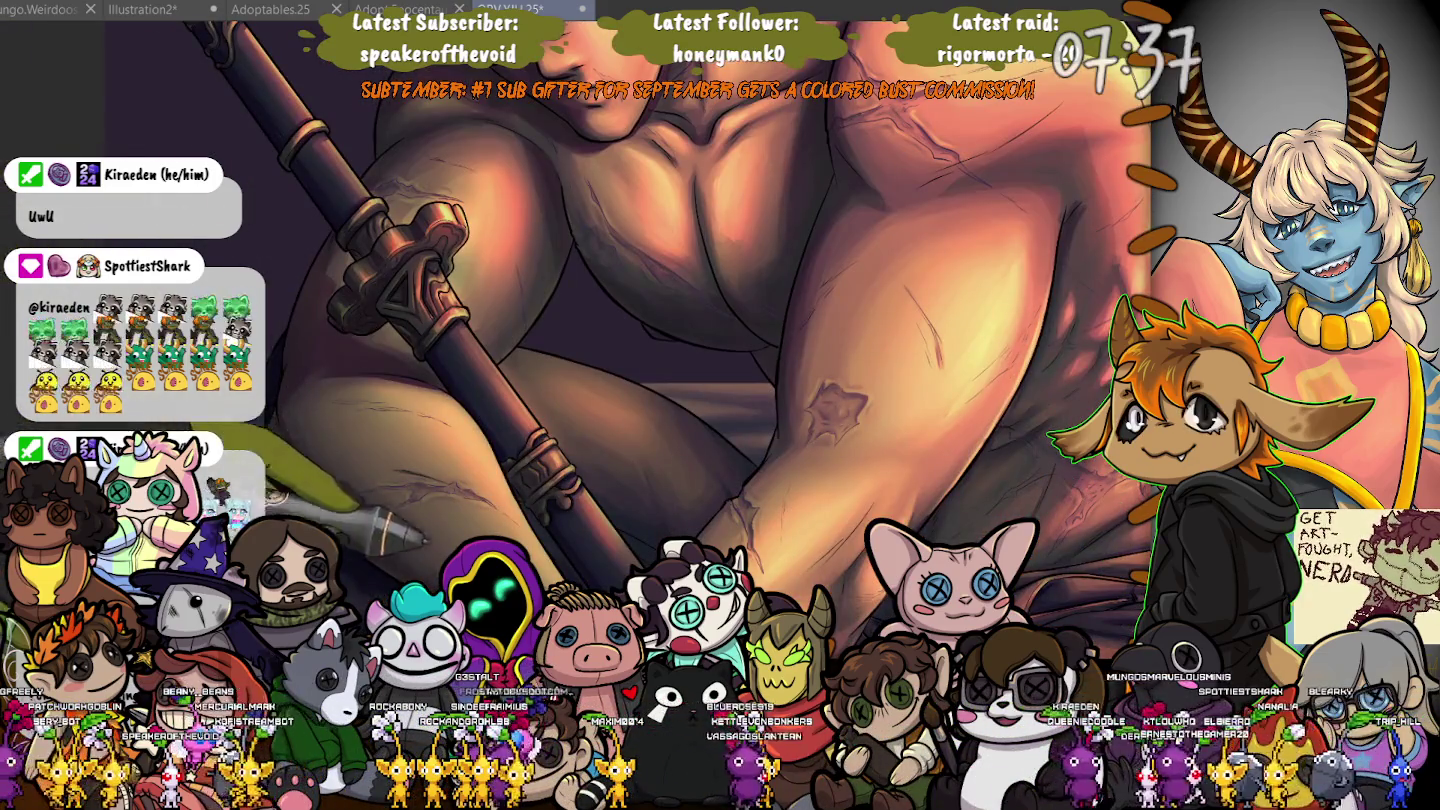
pyautogui.moveTo(378, 490); pyautogui.dragTo(420, 490)
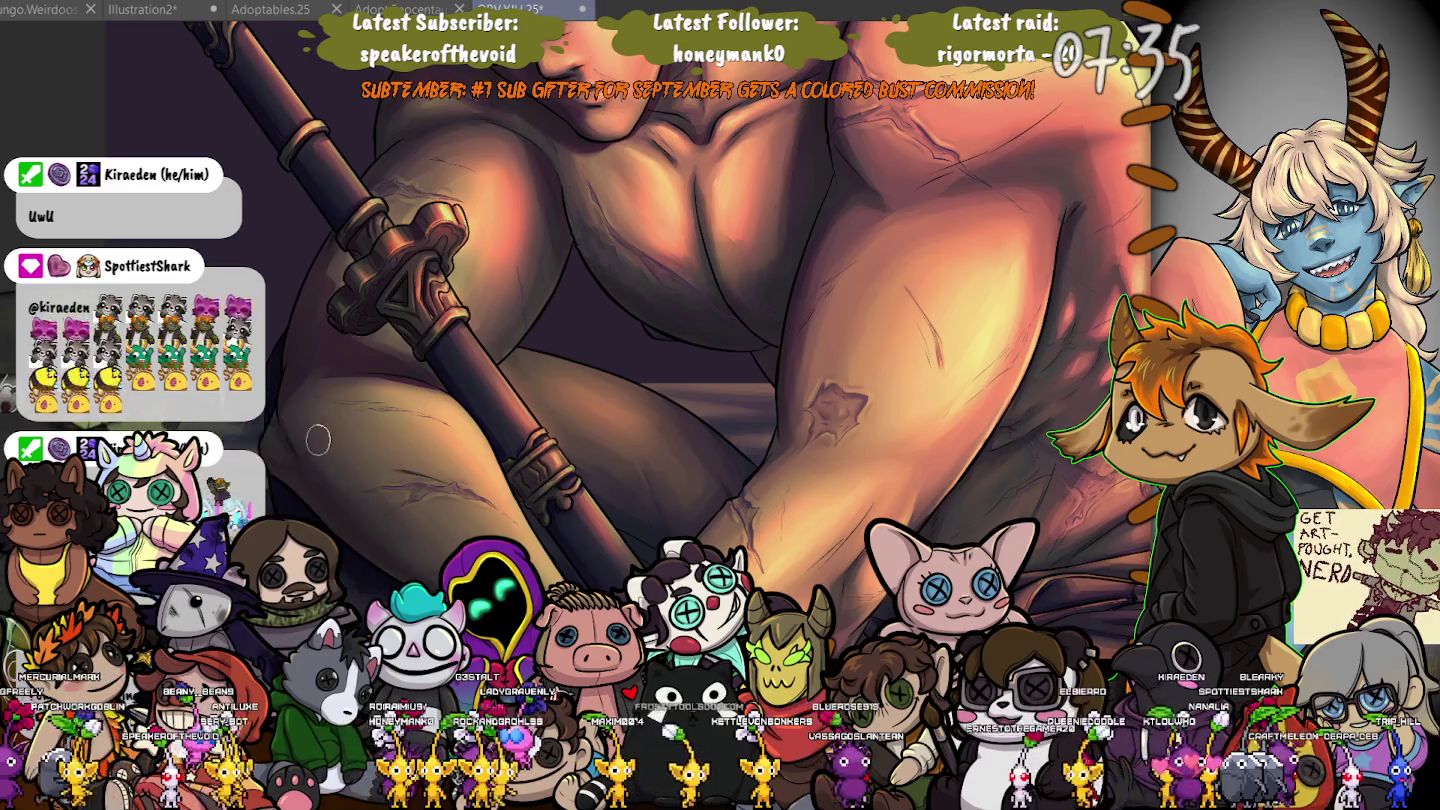
pyautogui.scroll(3, 319, 440)
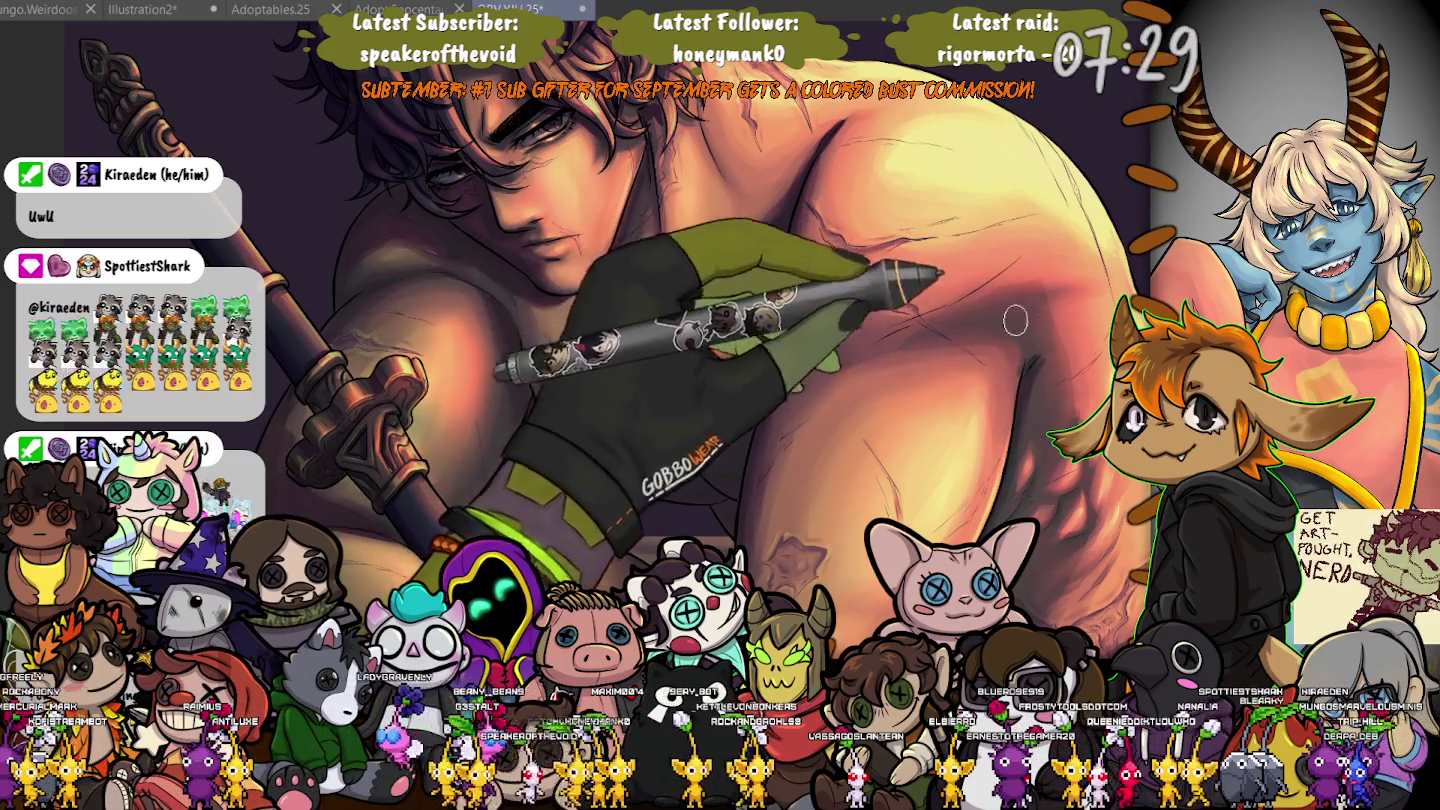
pyautogui.moveTo(1015, 319); pyautogui.dragTo(829, 281)
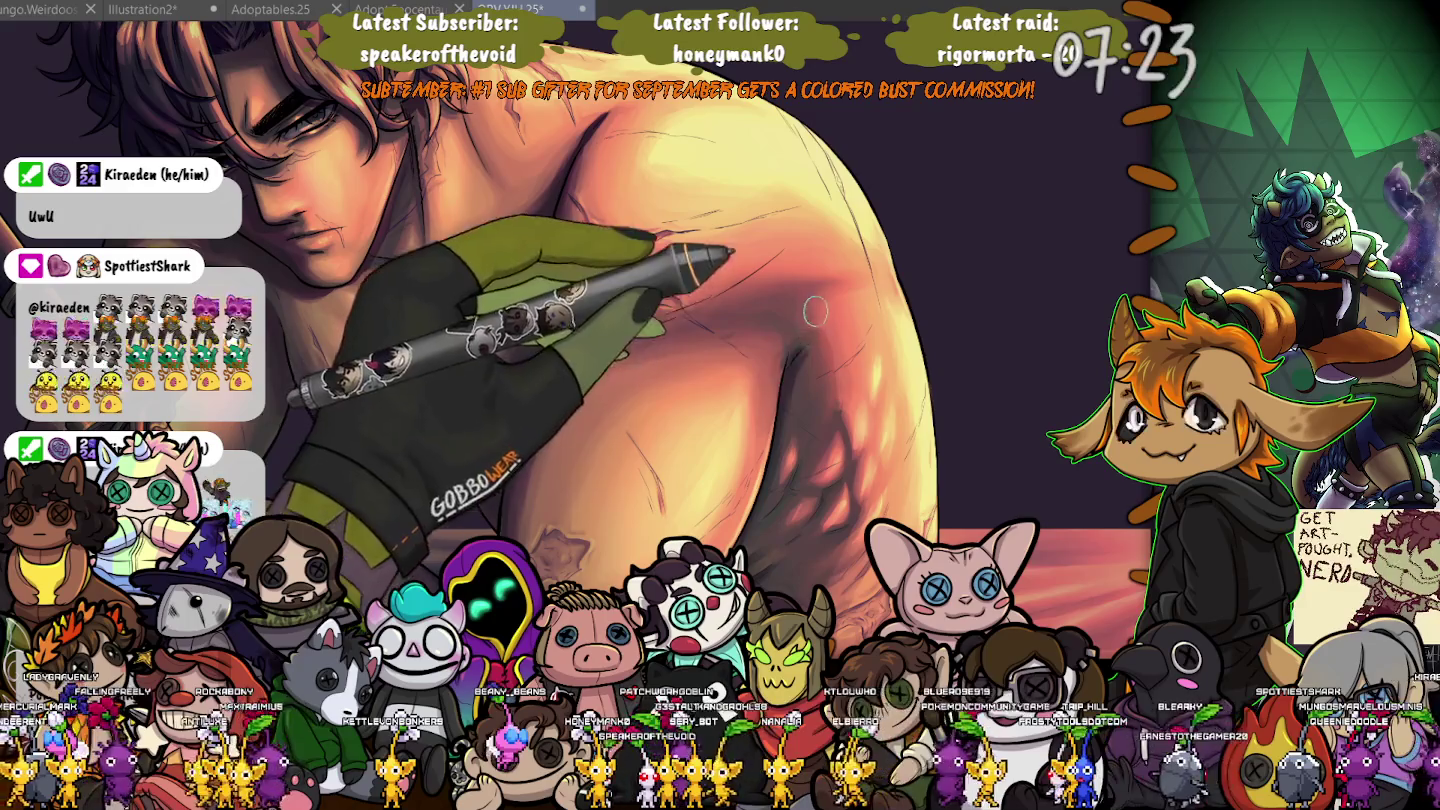
pyautogui.moveTo(787, 339); pyautogui.dragTo(773, 383)
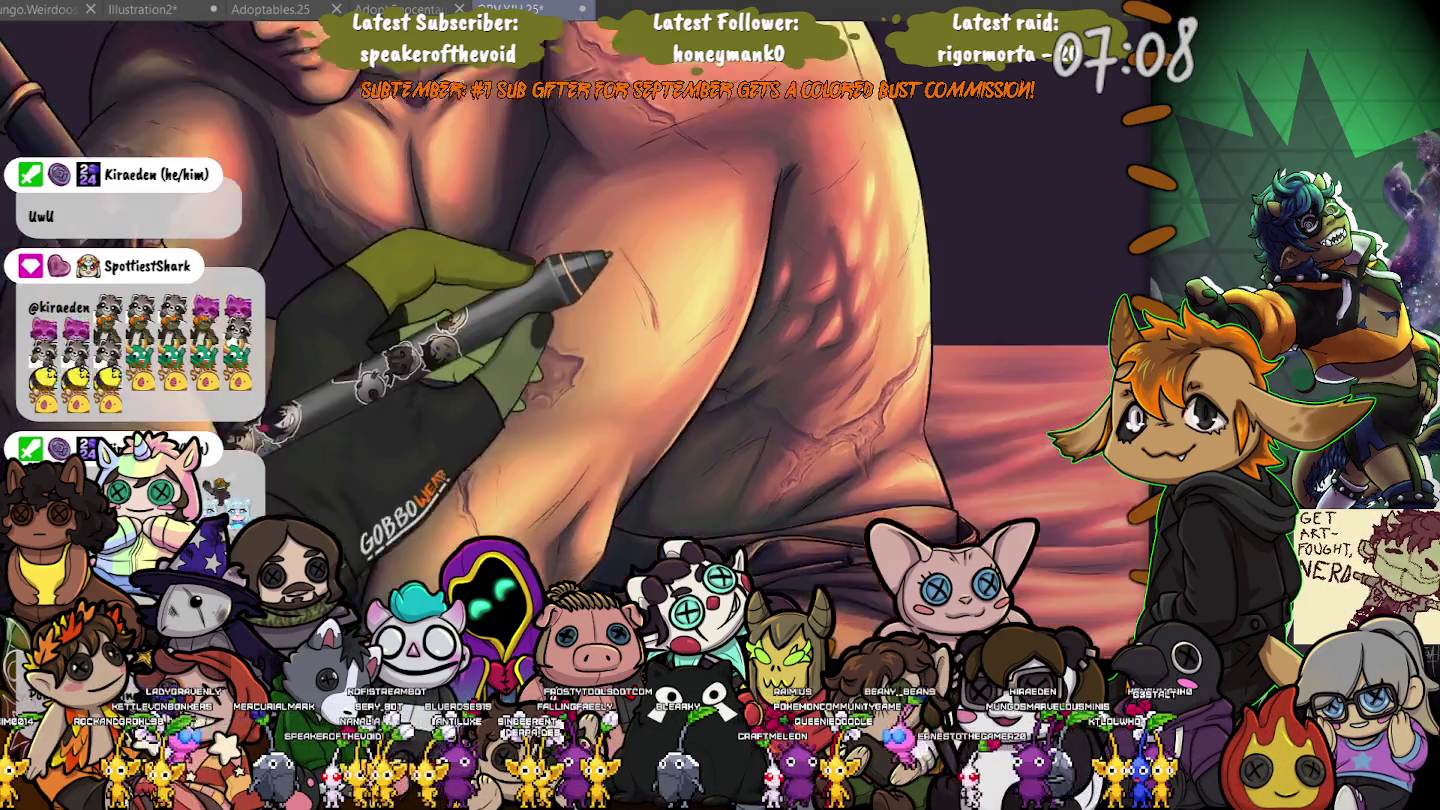
pyautogui.scroll(-5, 779, 483)
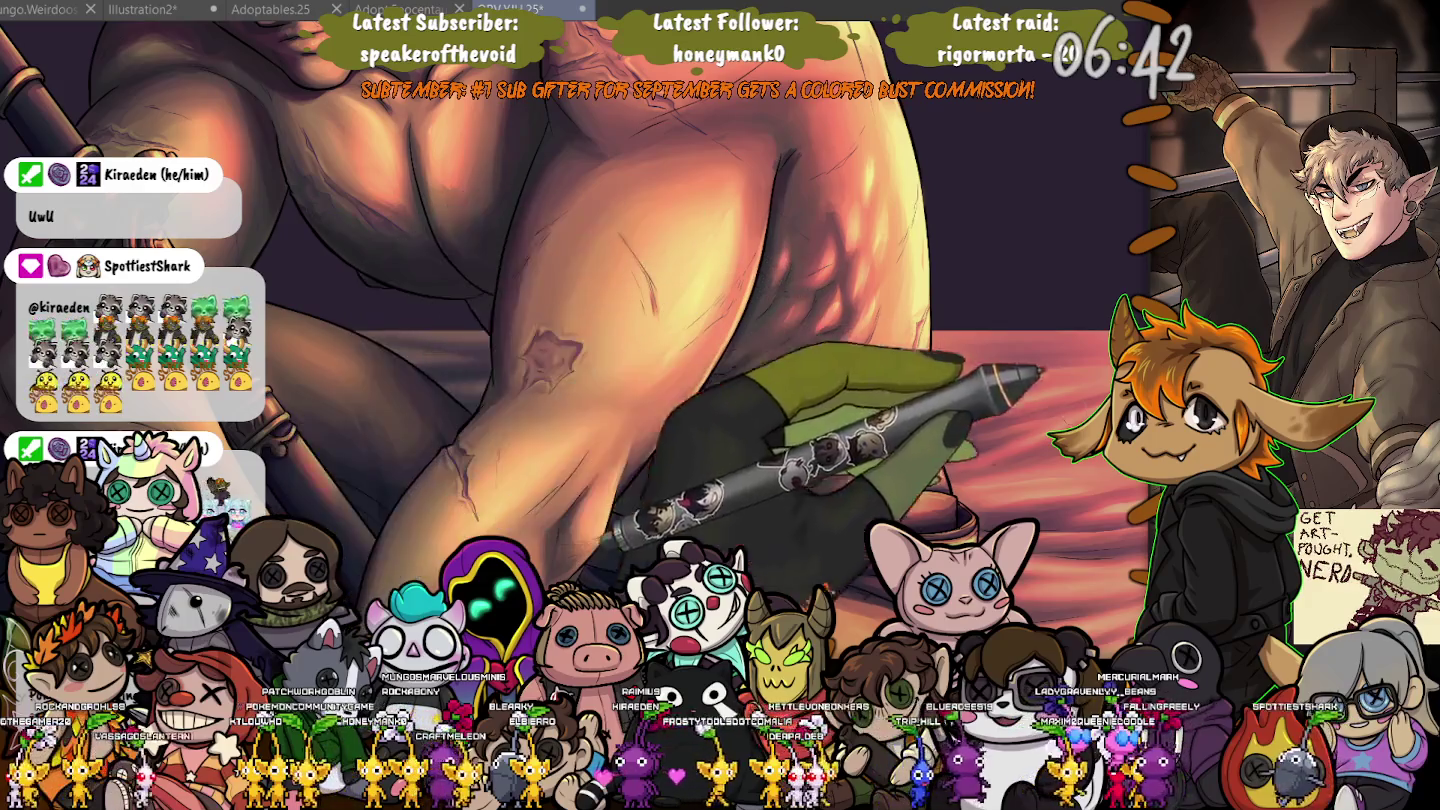
pyautogui.hotkey('ctrl', 'z')
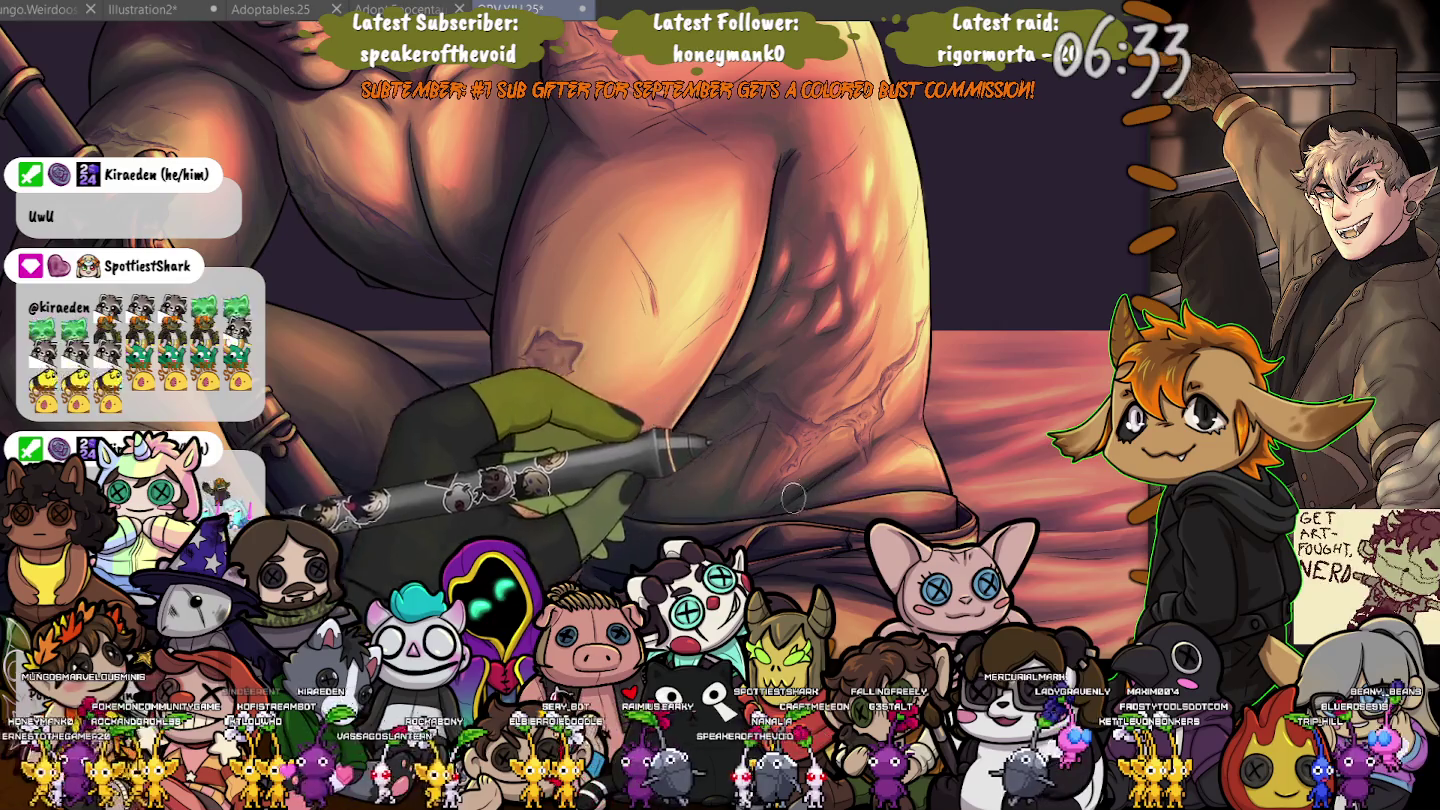
pyautogui.scroll(-1, 330, 363)
# Zoom around the staff and star scar to shade the knees and thighs above the bedsheet.
pyautogui.scroll(-1, 320, 360)
pyautogui.scroll(1, 300, 357)
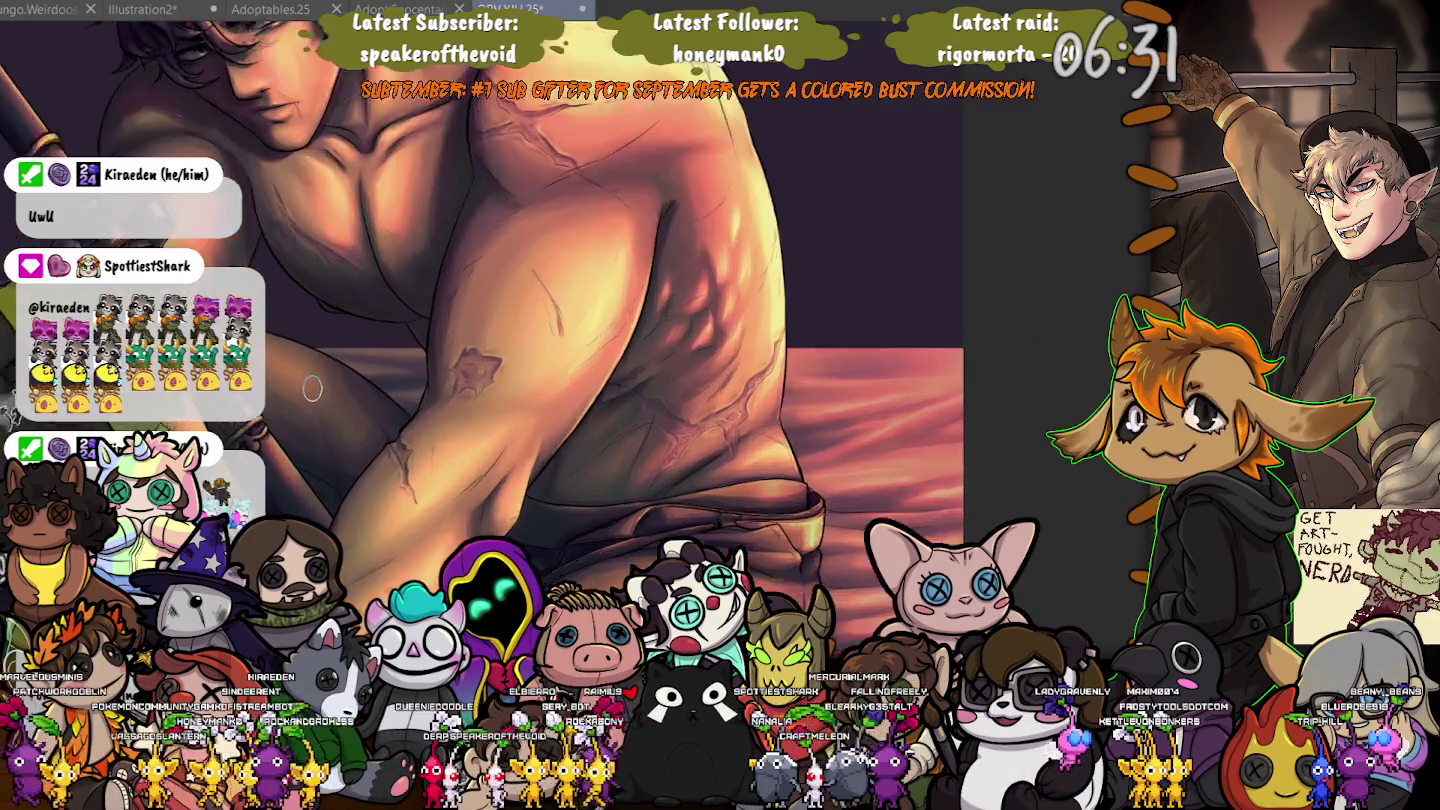
pyautogui.scroll(2, 291, 355)
pyautogui.scroll(1, 290, 356)
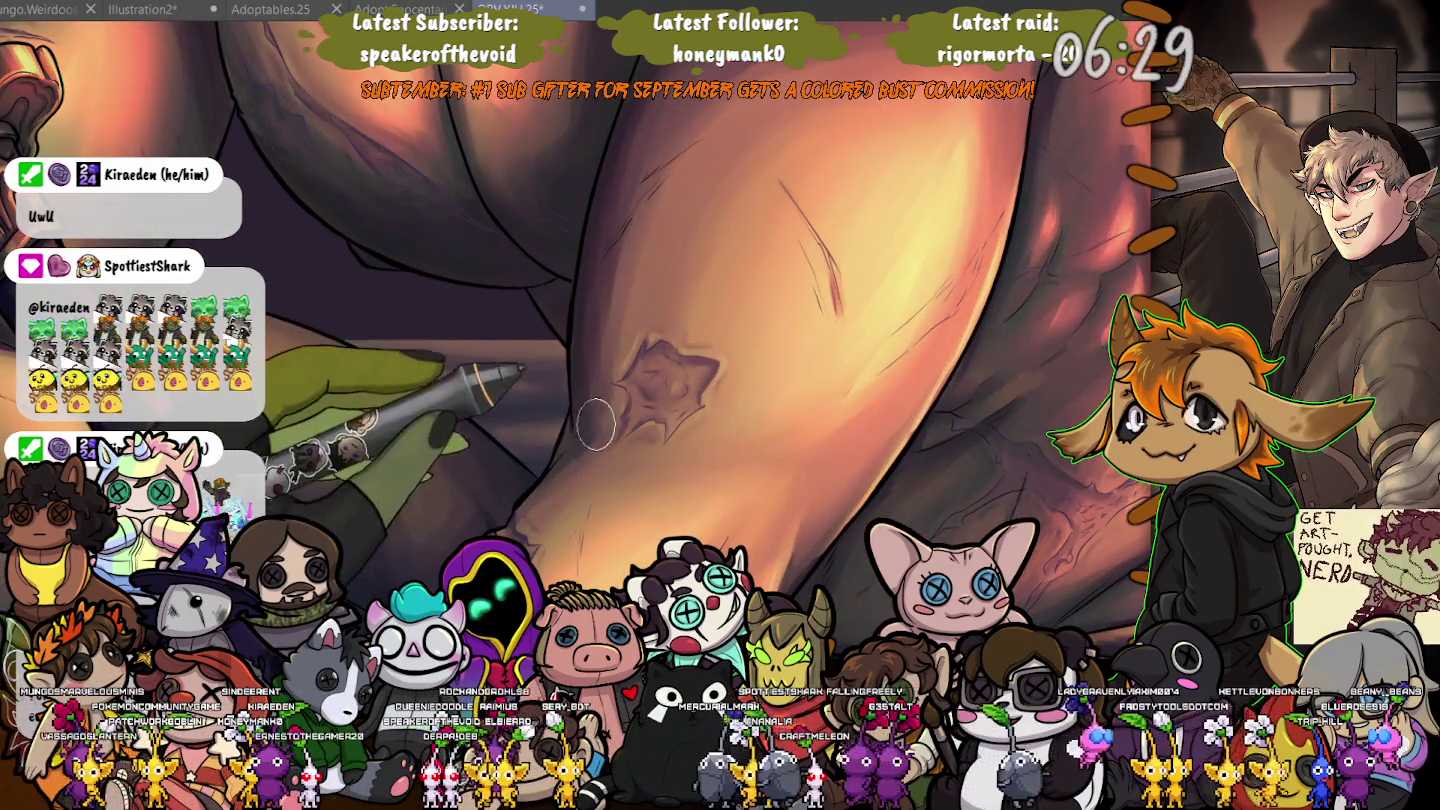
pyautogui.moveTo(598, 416); pyautogui.dragTo(917, 441)
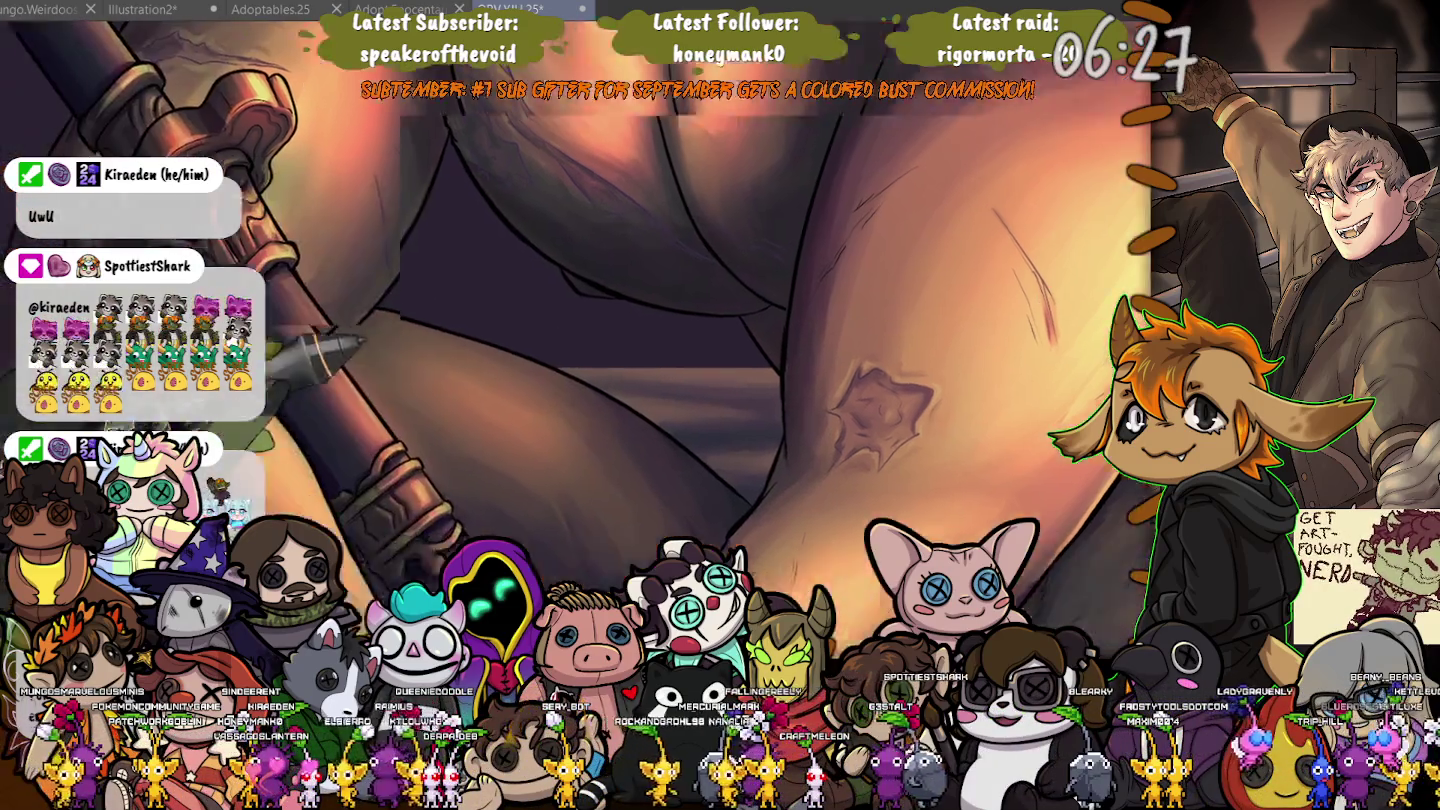
pyautogui.scroll(1, 638, 265)
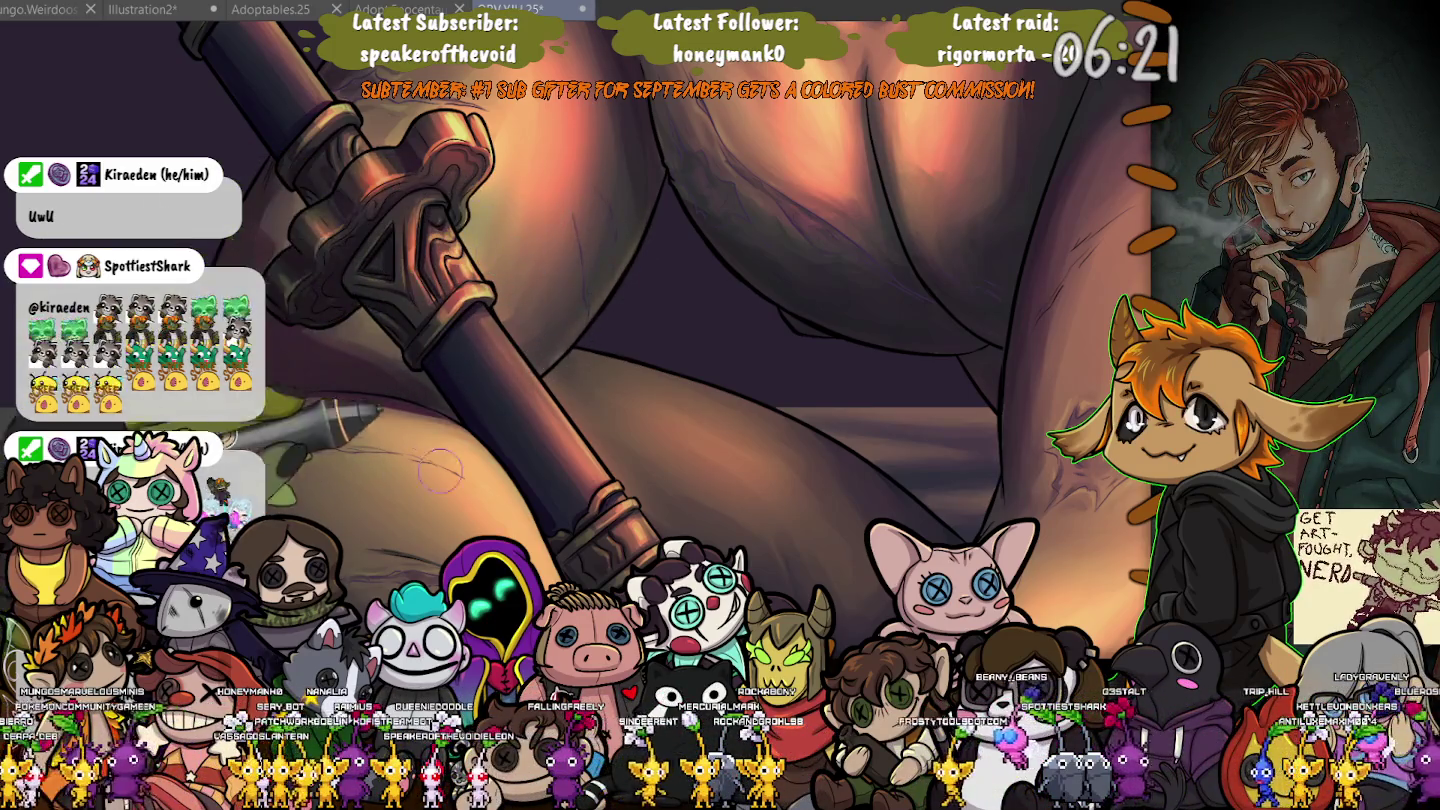
pyautogui.scroll(-3, 440, 470)
pyautogui.scroll(3, 684, 307)
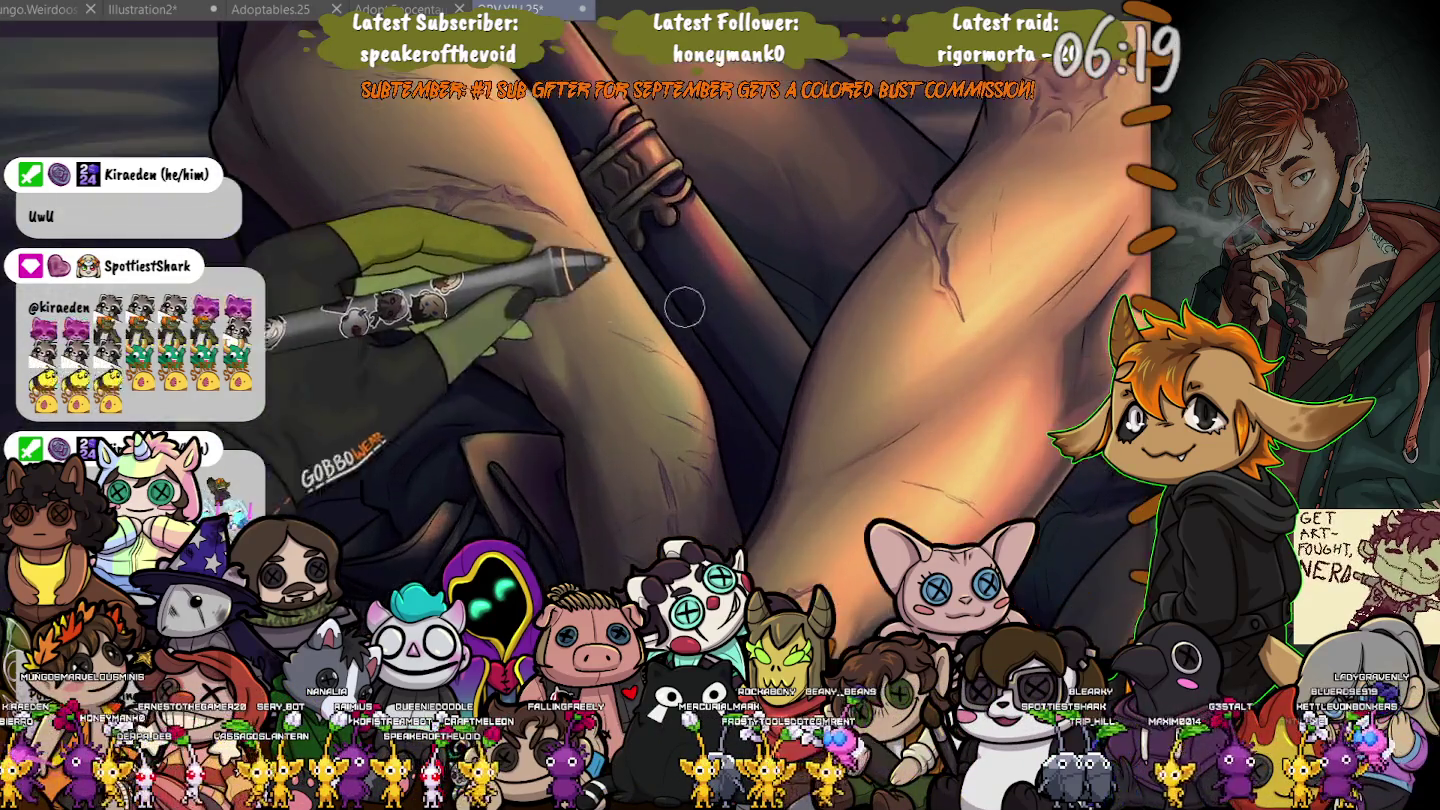
pyautogui.scroll(1, 684, 308)
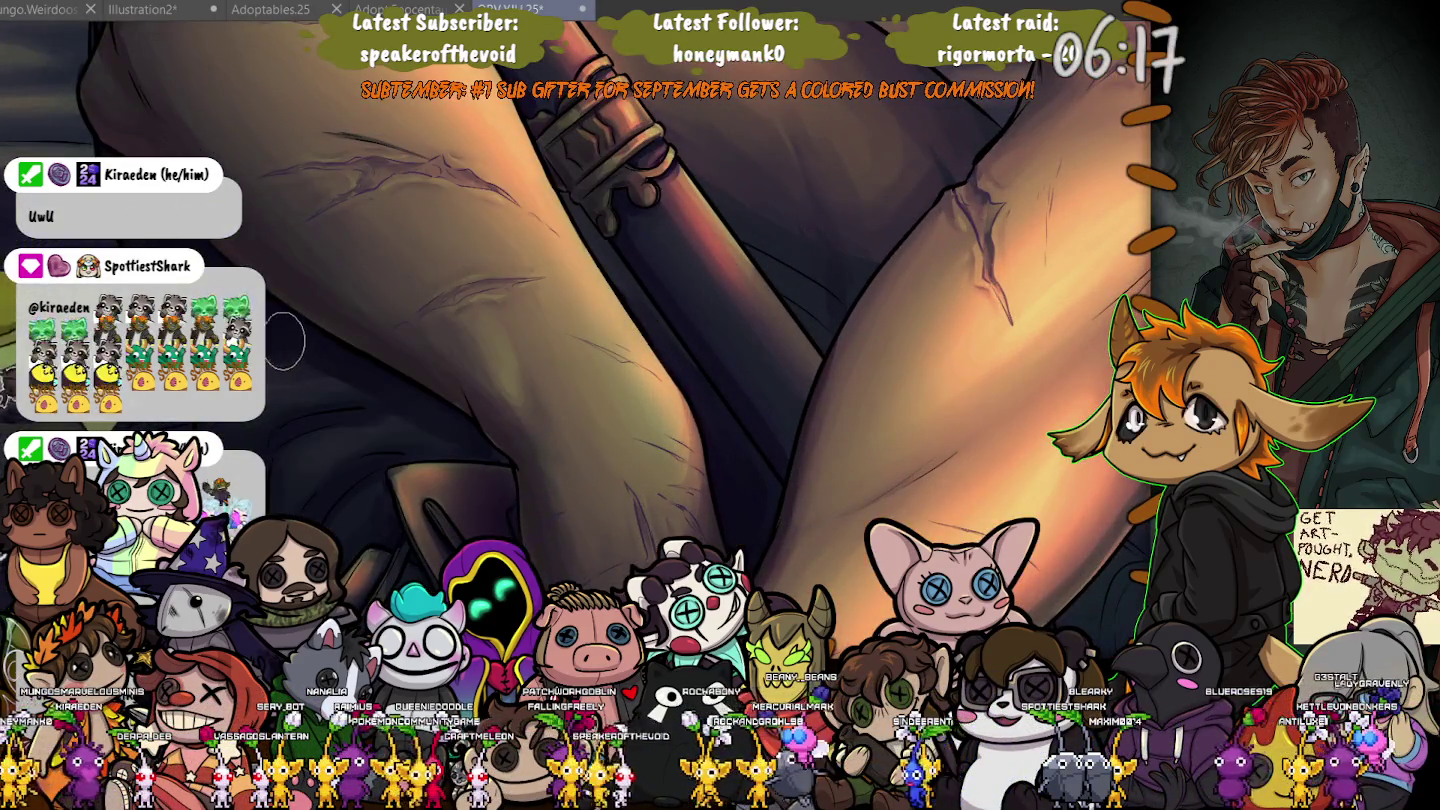
pyautogui.scroll(1, 640, 339)
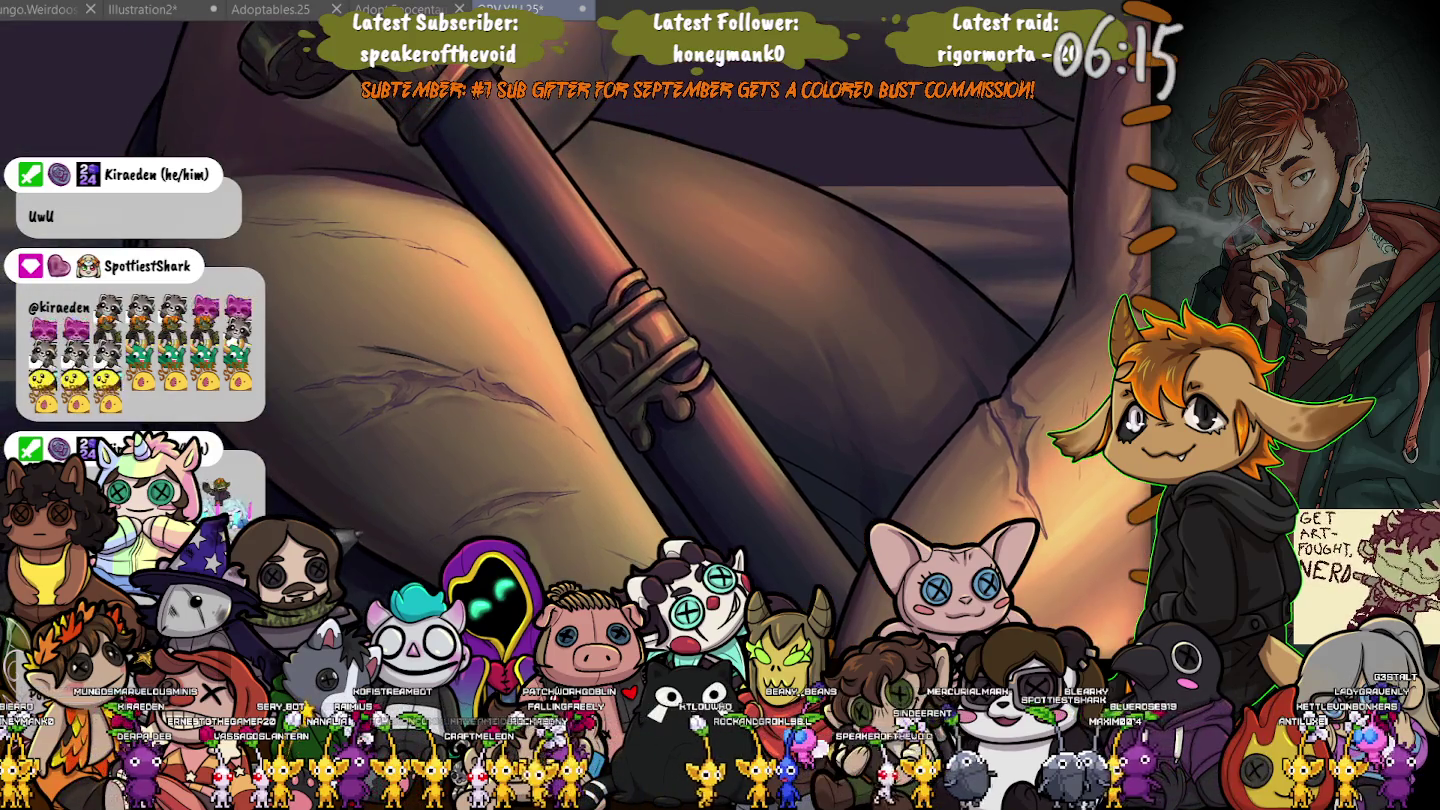
pyautogui.scroll(1, 576, 340)
pyautogui.scroll(-1, 613, 512)
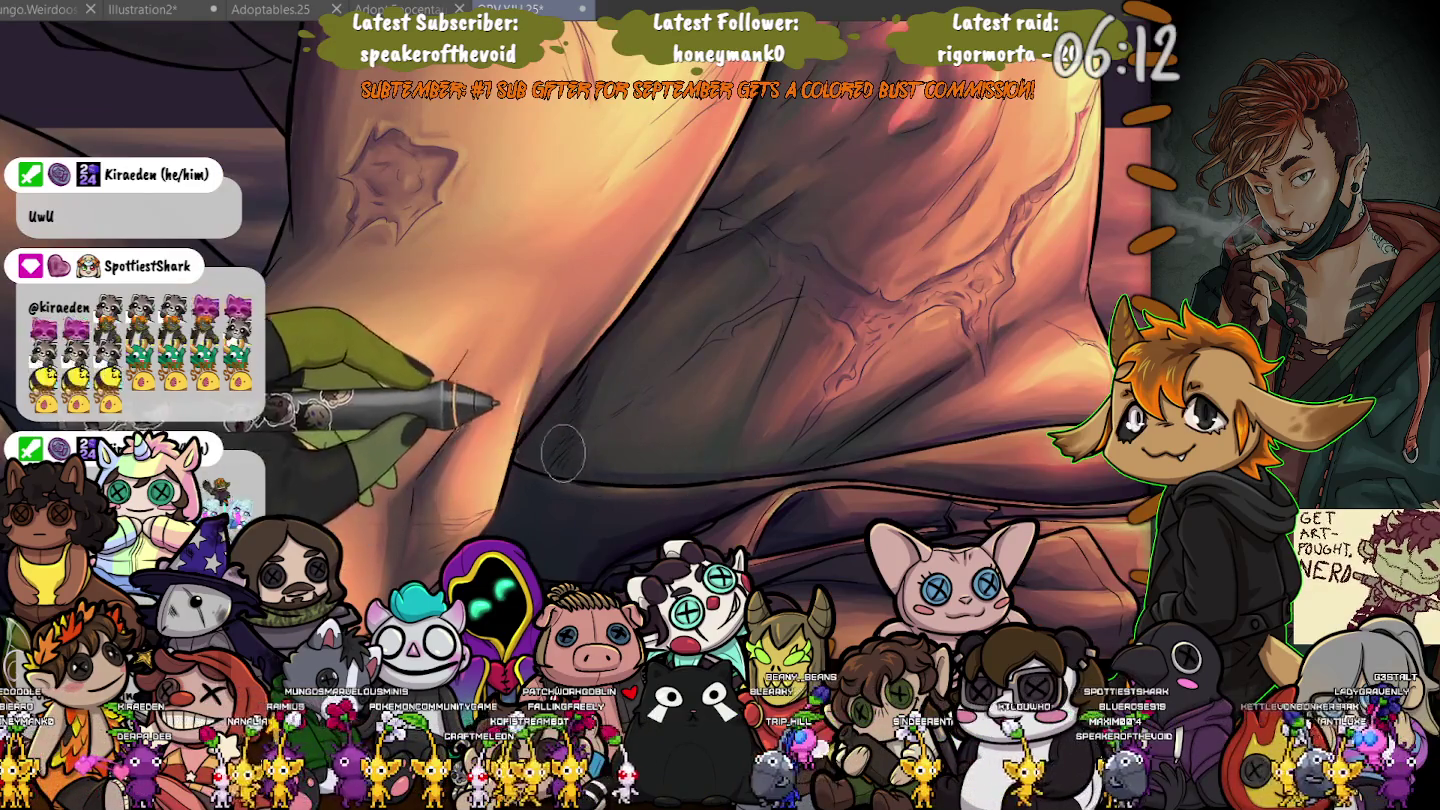
pyautogui.scroll(2, 750, 233)
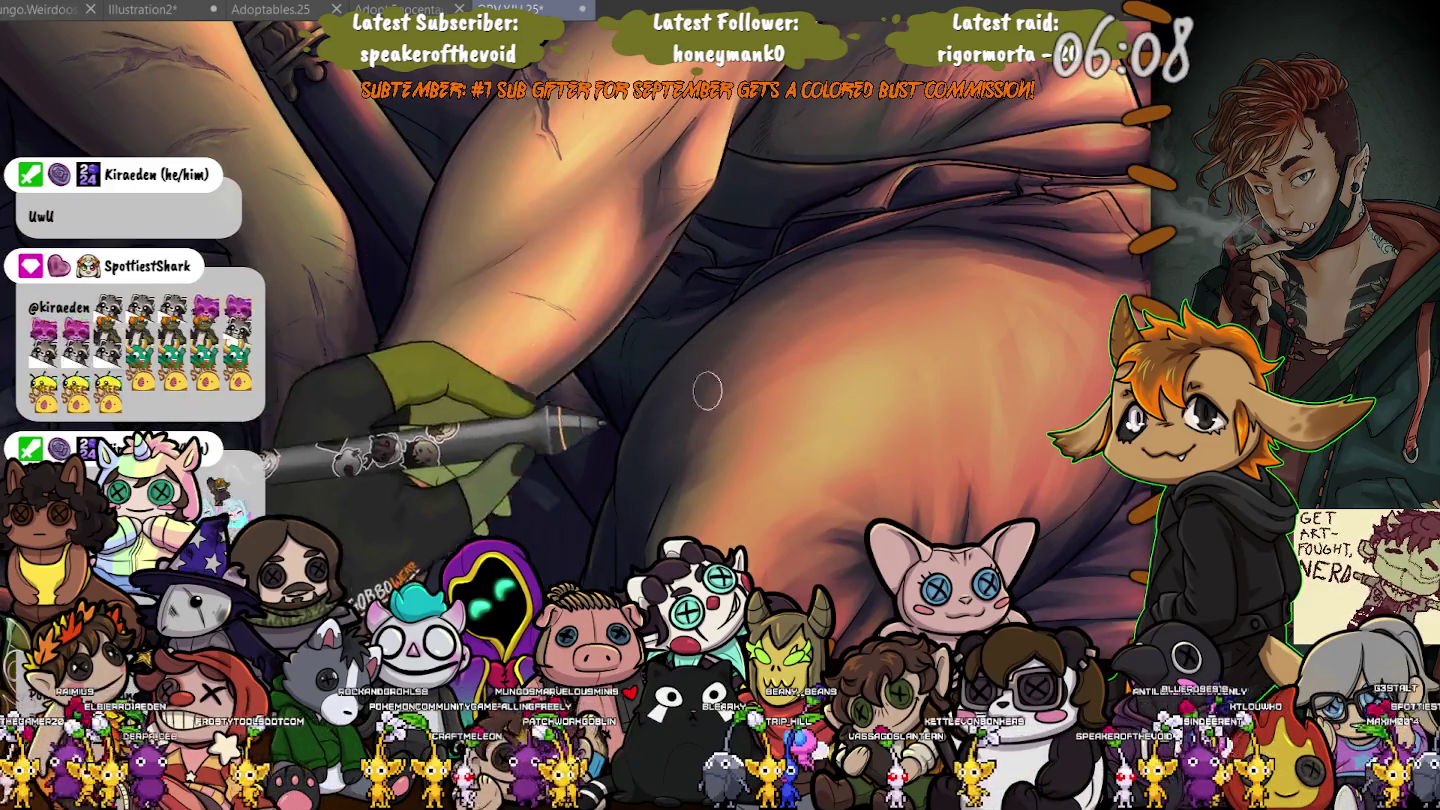
pyautogui.scroll(-1, 685, 466)
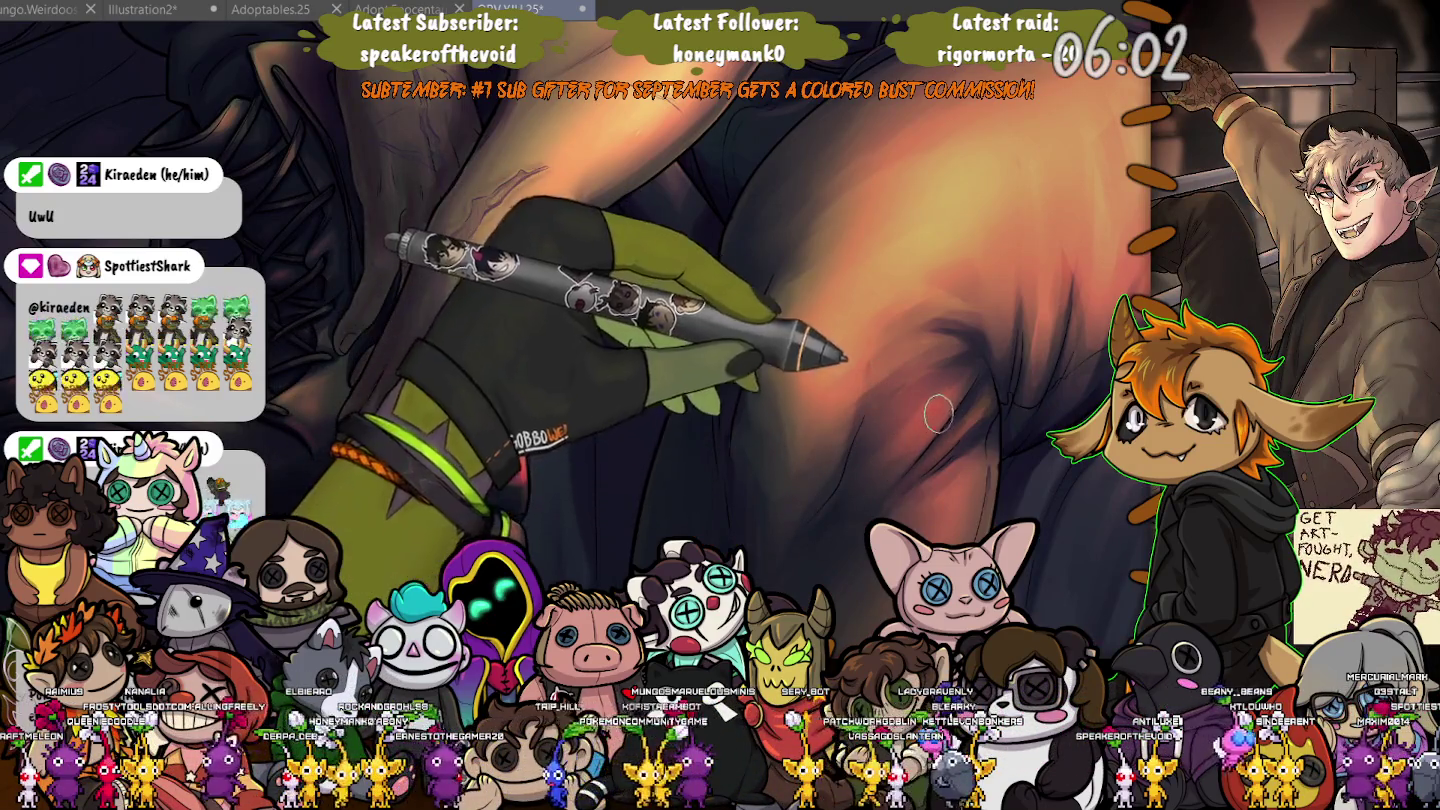
pyautogui.scroll(-1, 830, 447)
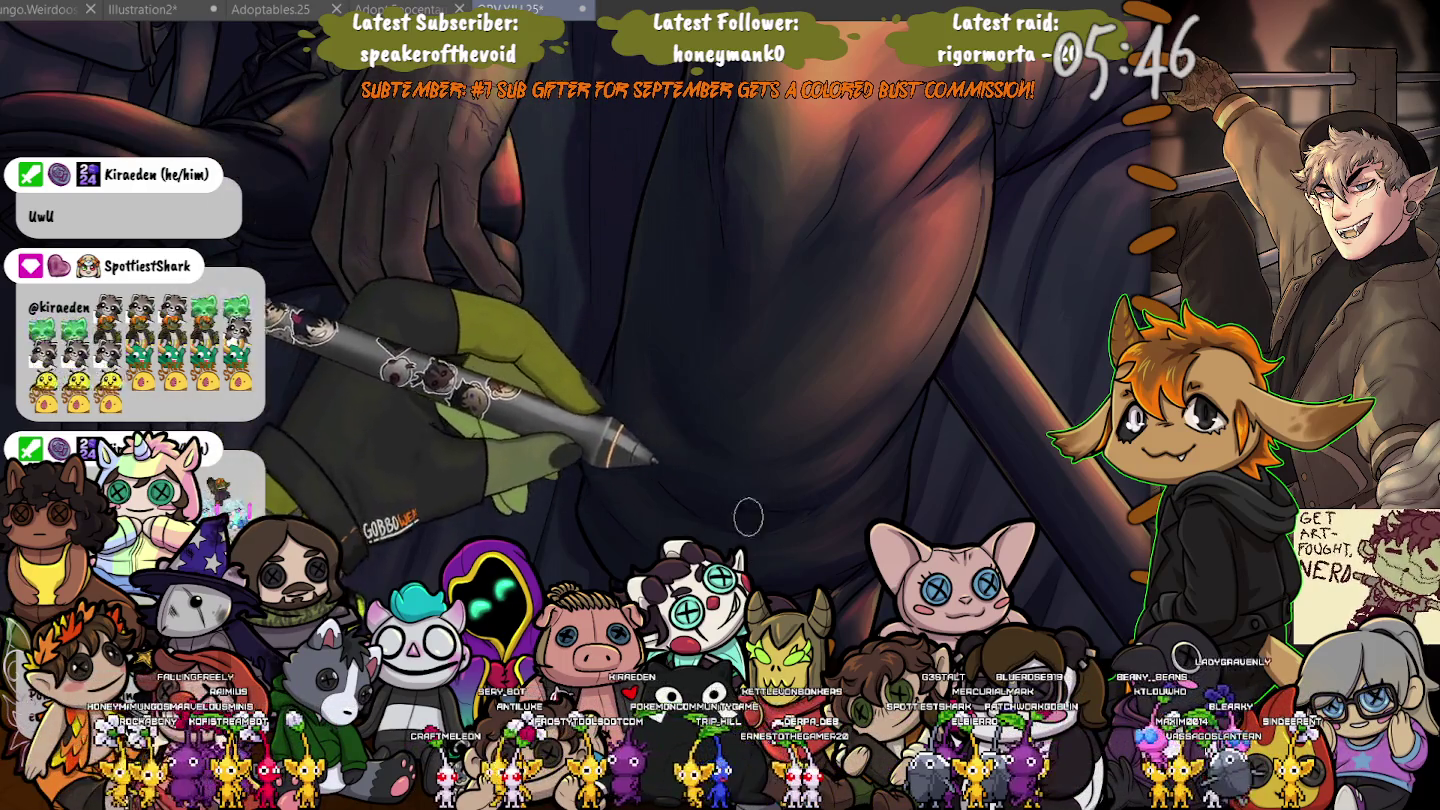
# Compare the boot with and without its brightening stroke, then fit the whole figure in view.
pyautogui.moveTo(748, 516); pyautogui.dragTo(884, 356)
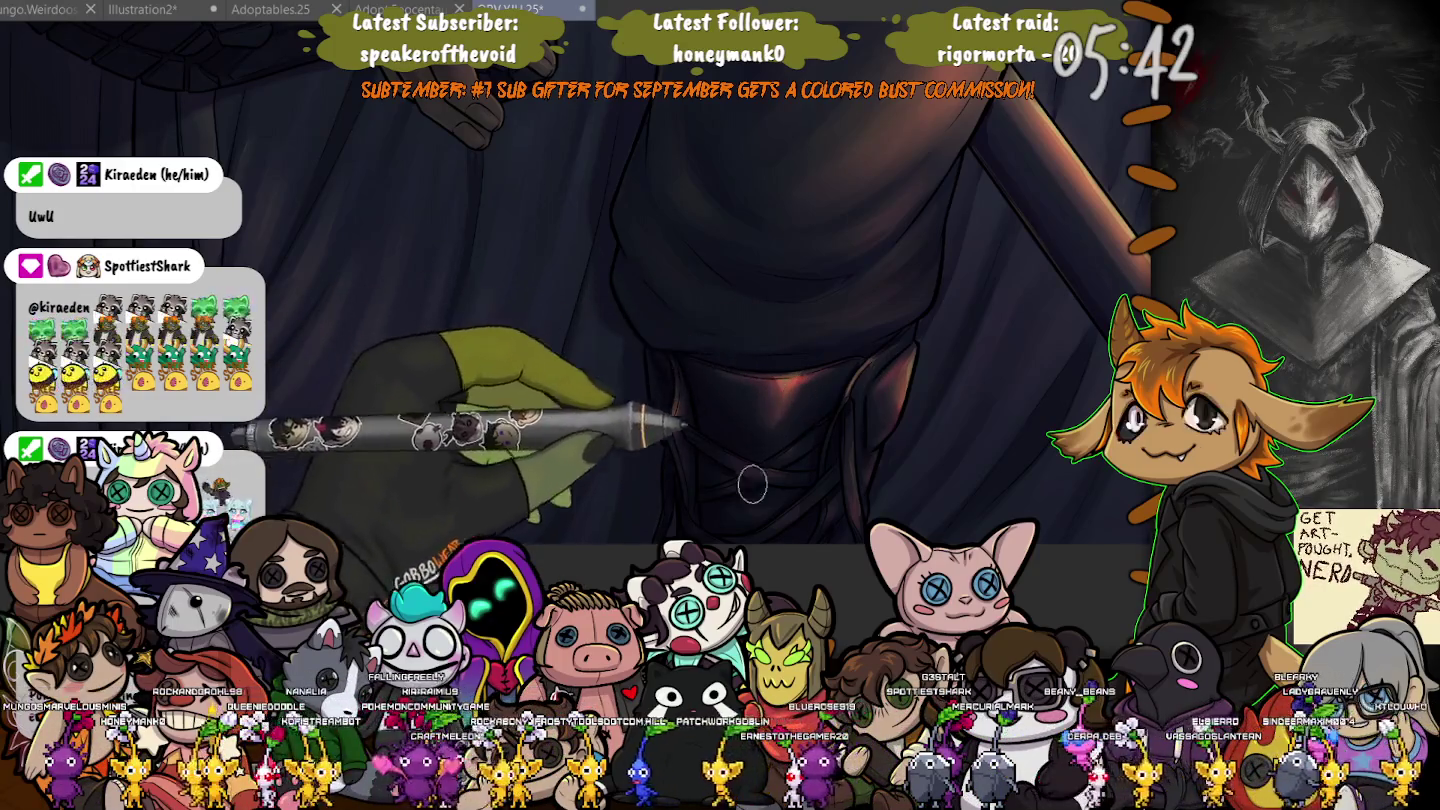
pyautogui.hotkey('ctrl', '0')
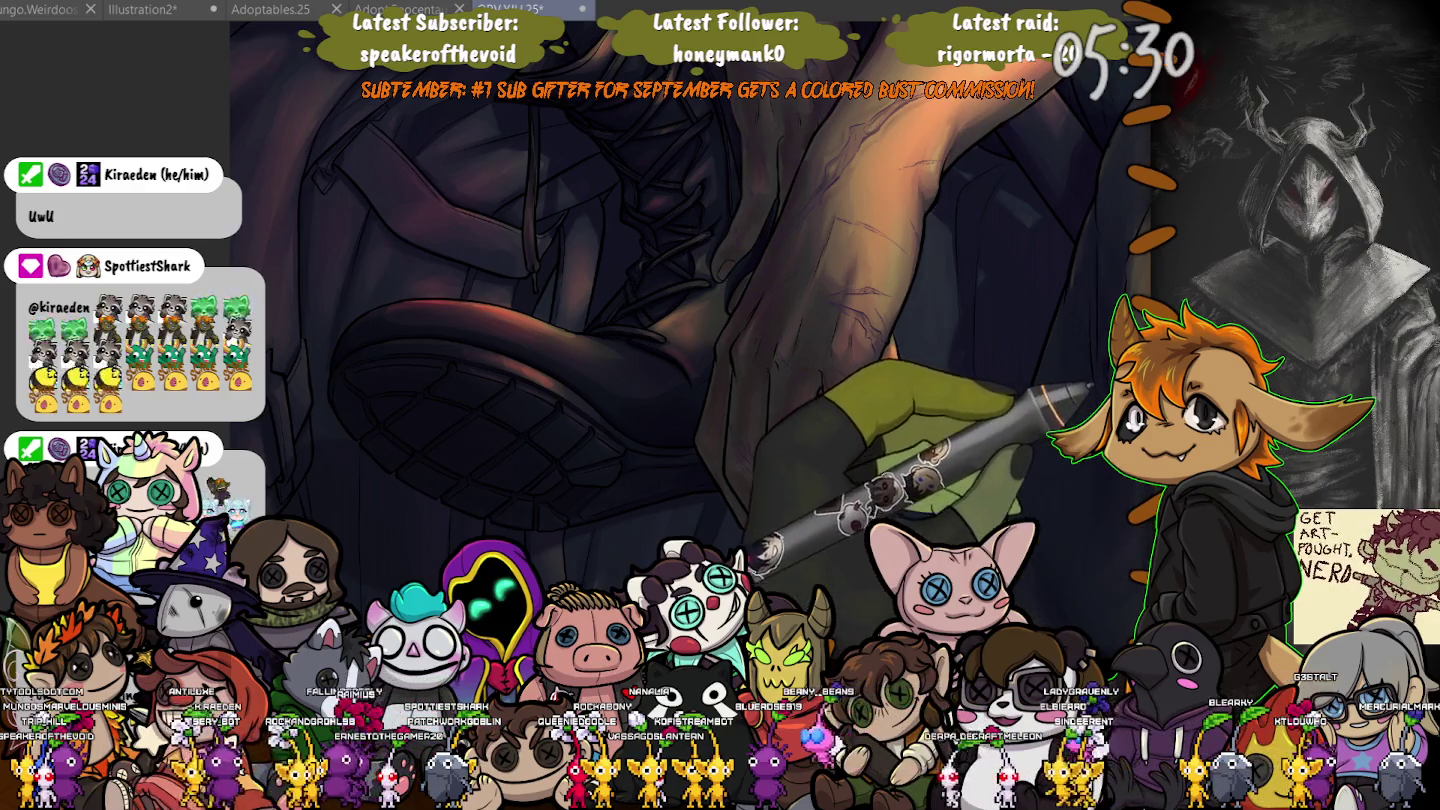
pyautogui.hotkey('ctrl', 'z')
pyautogui.hotkey('ctrl', 'y')
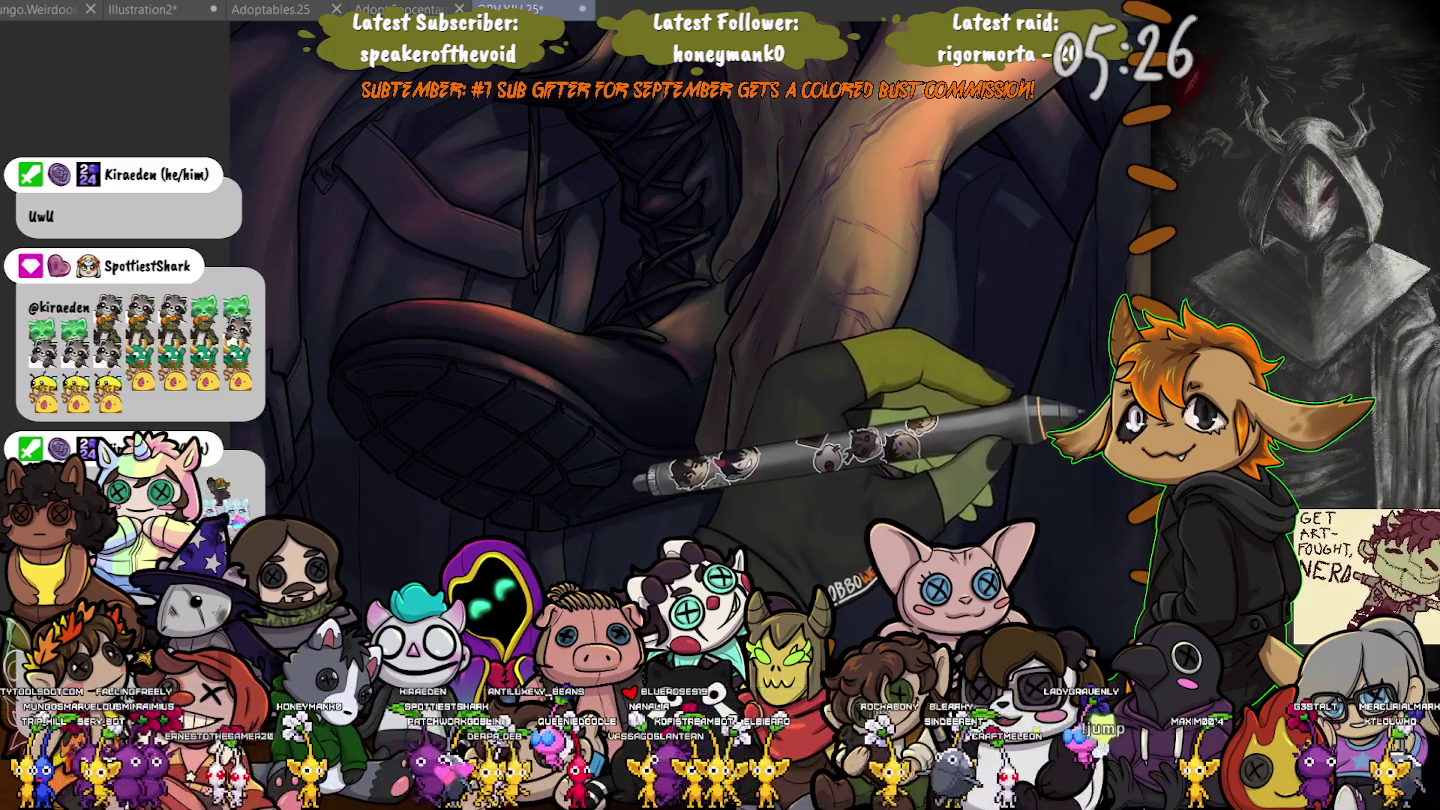
pyautogui.hotkey('ctrl', 'z')
pyautogui.hotkey('ctrl', 'y')
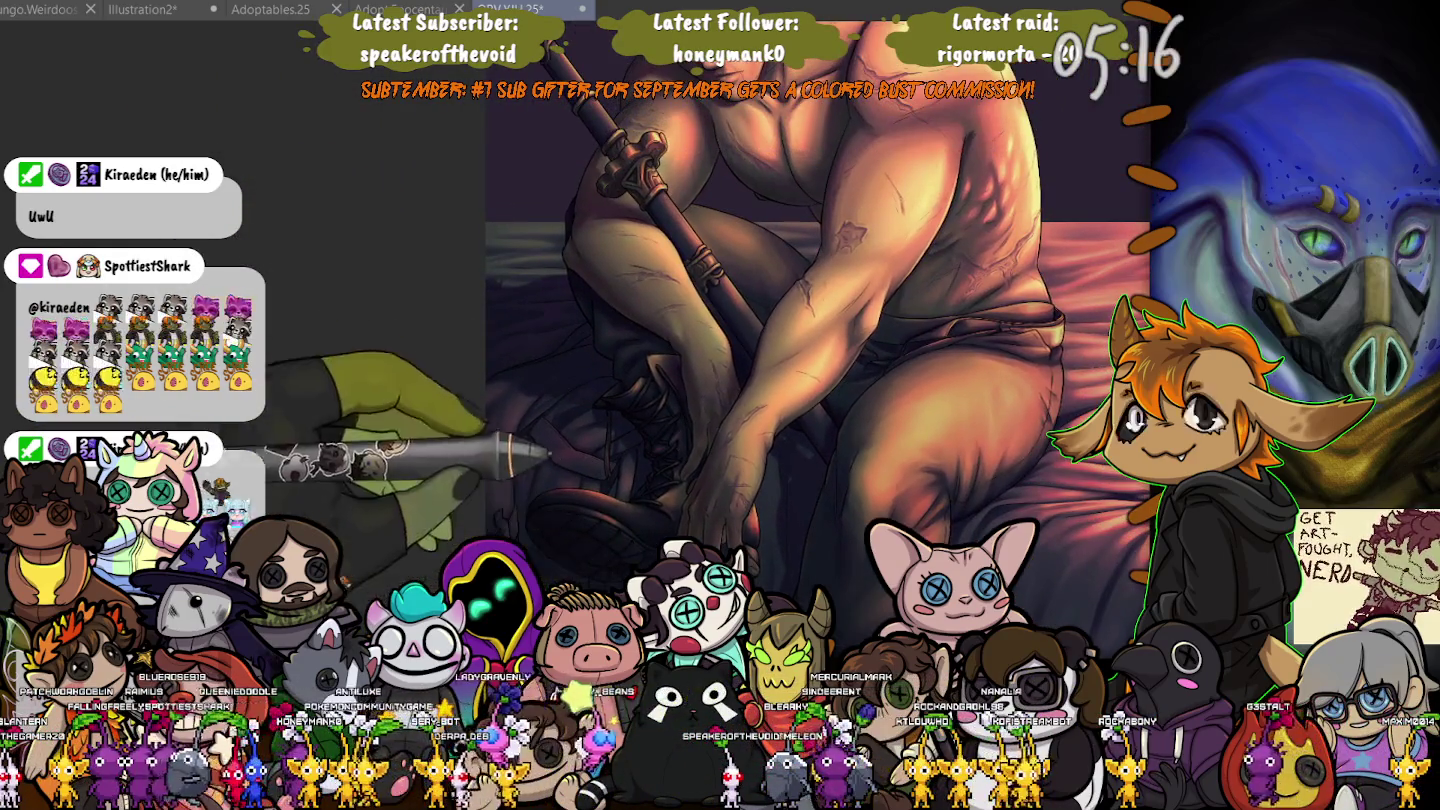
pyautogui.hotkey('ctrl', '0')
# Zoom into the chest and shift up it to paint light and shadow on the muscles.
pyautogui.scroll(2, 713, 278)
pyautogui.scroll(2, 713, 278)
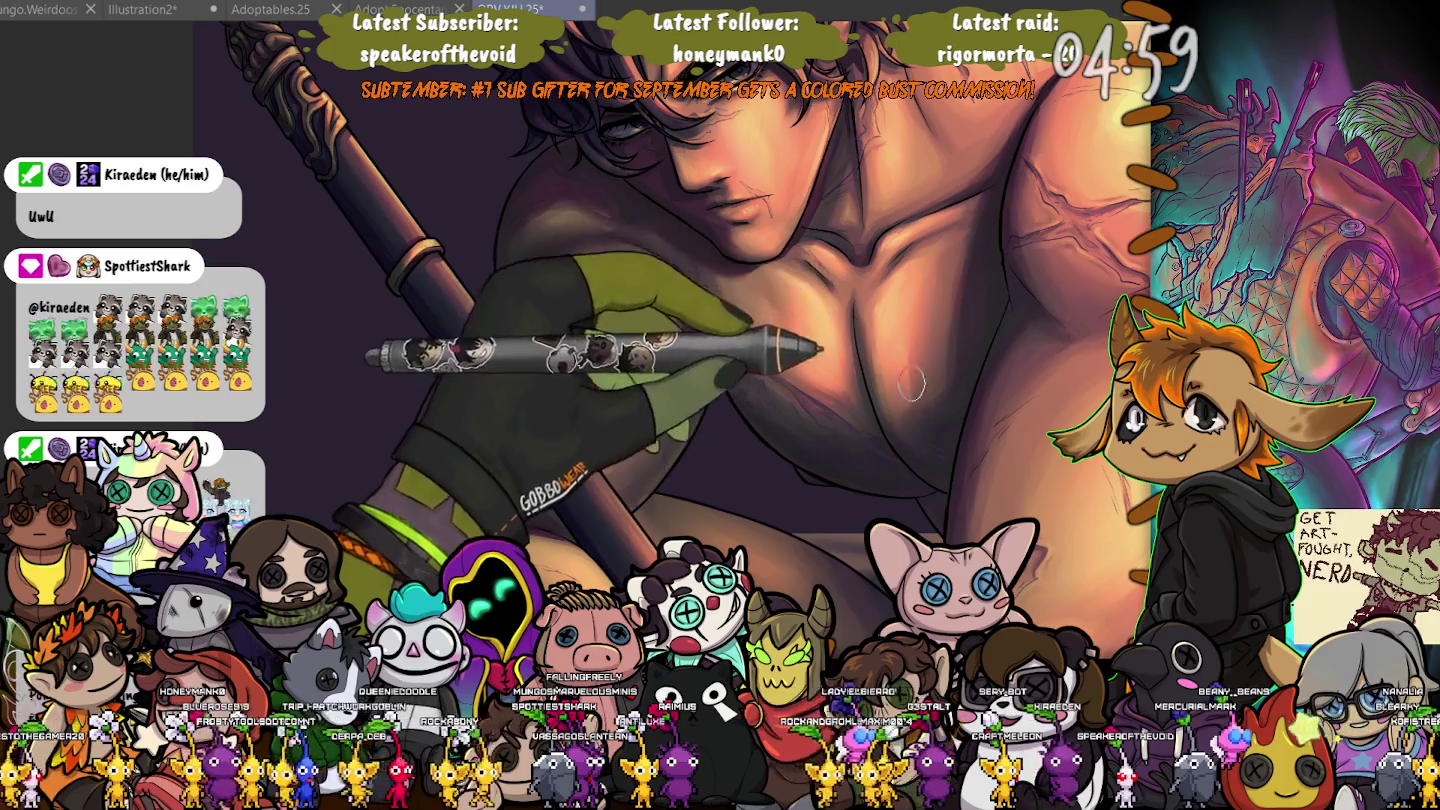
pyautogui.scroll(-3, 908, 419)
pyautogui.scroll(-2, 908, 419)
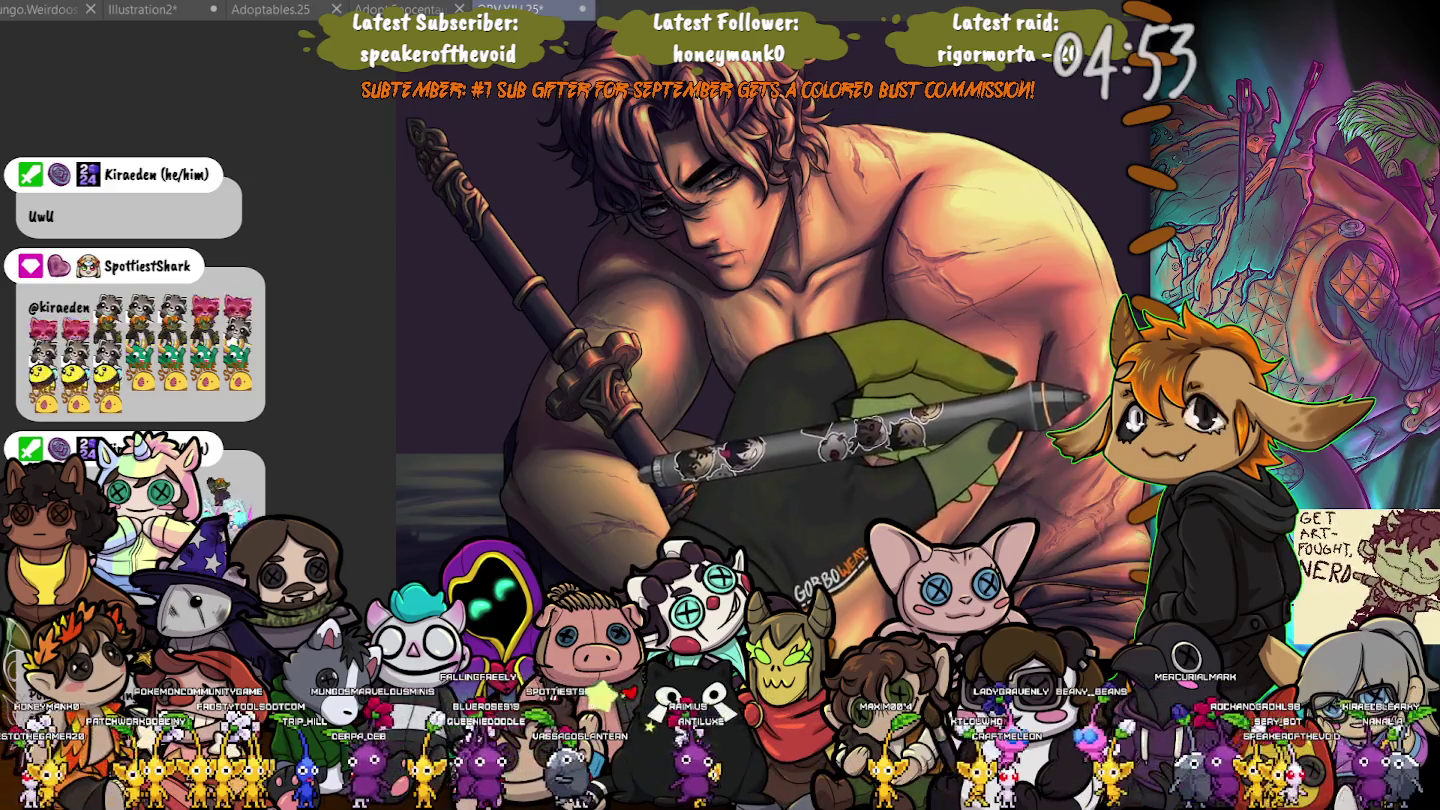
pyautogui.scroll(2, 823, 362)
pyautogui.scroll(2, 823, 362)
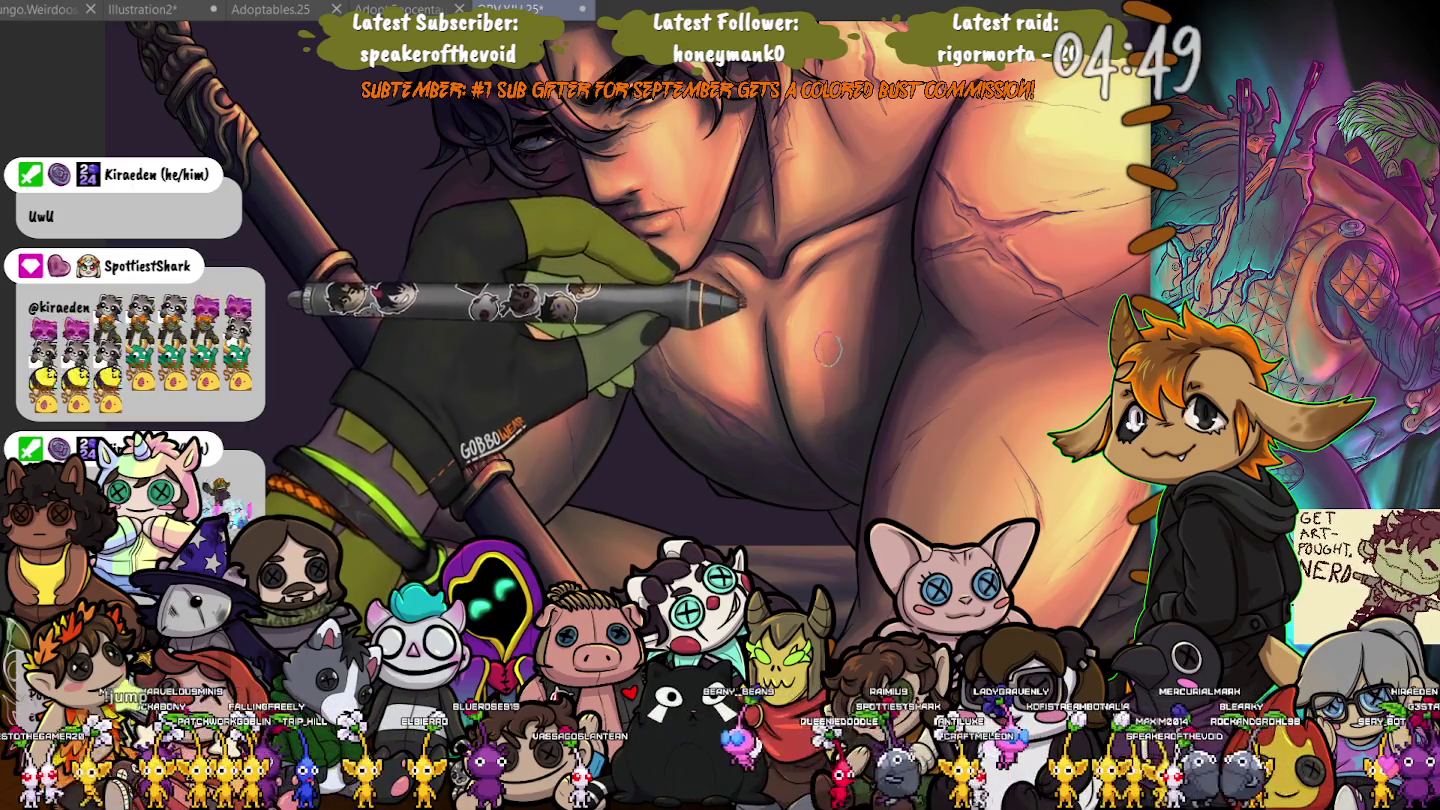
pyautogui.moveTo(818, 414); pyautogui.dragTo(820, 291)
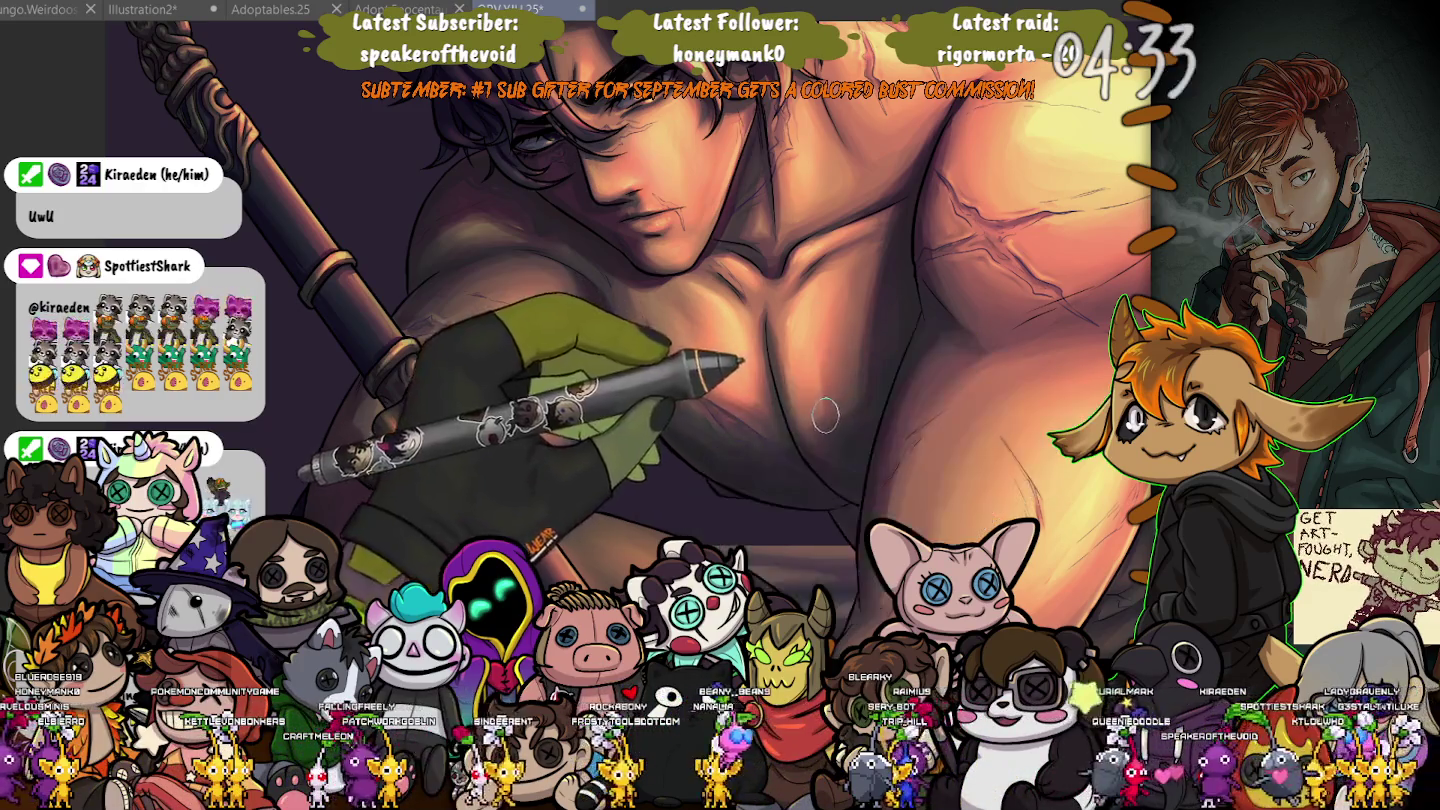
pyautogui.scroll(-2, 553, 197)
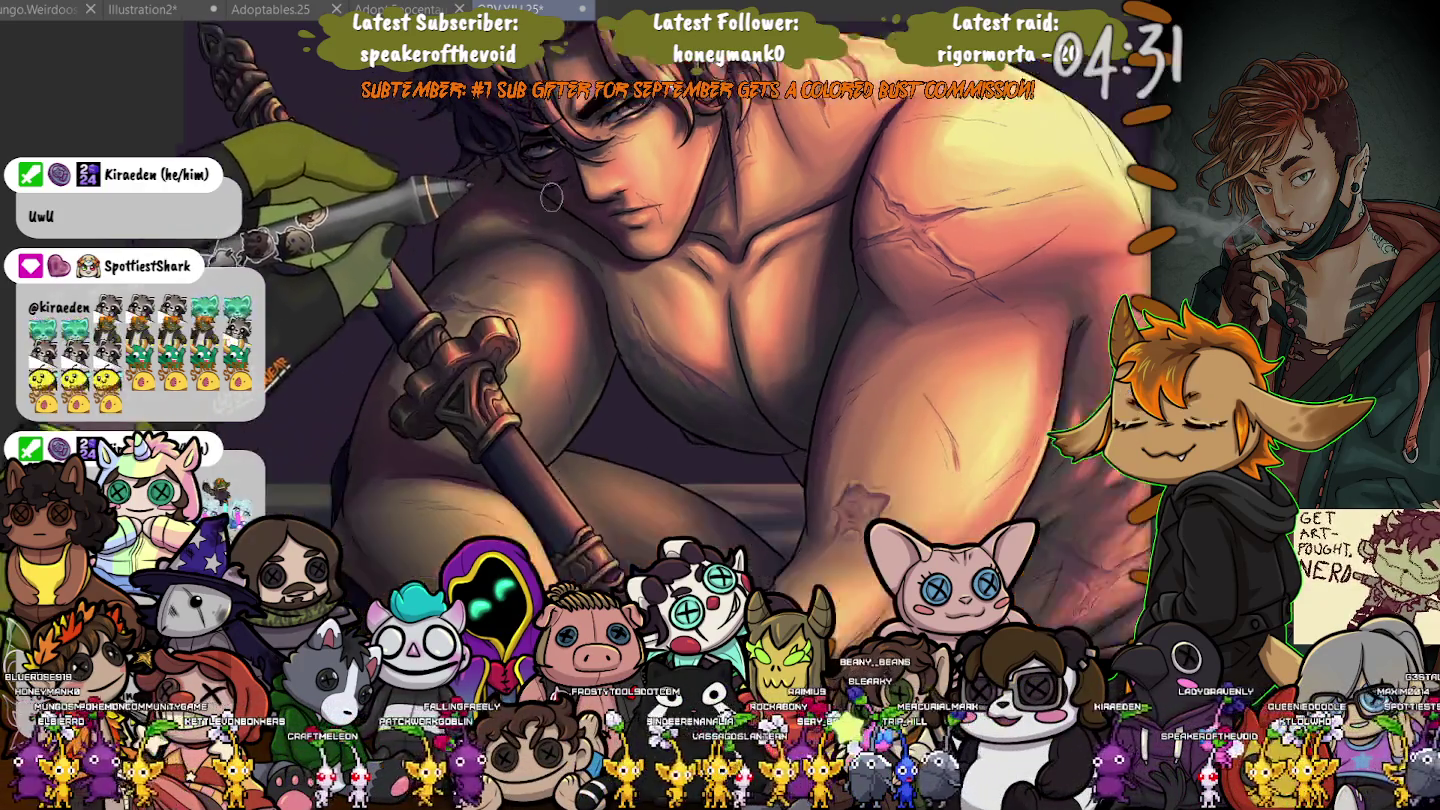
# Compare the chest with and without the overall shading, keep it, then zoom out.
pyautogui.scroll(-2, 552, 197)
pyautogui.scroll(2, 553, 197)
pyautogui.scroll(1, 641, 333)
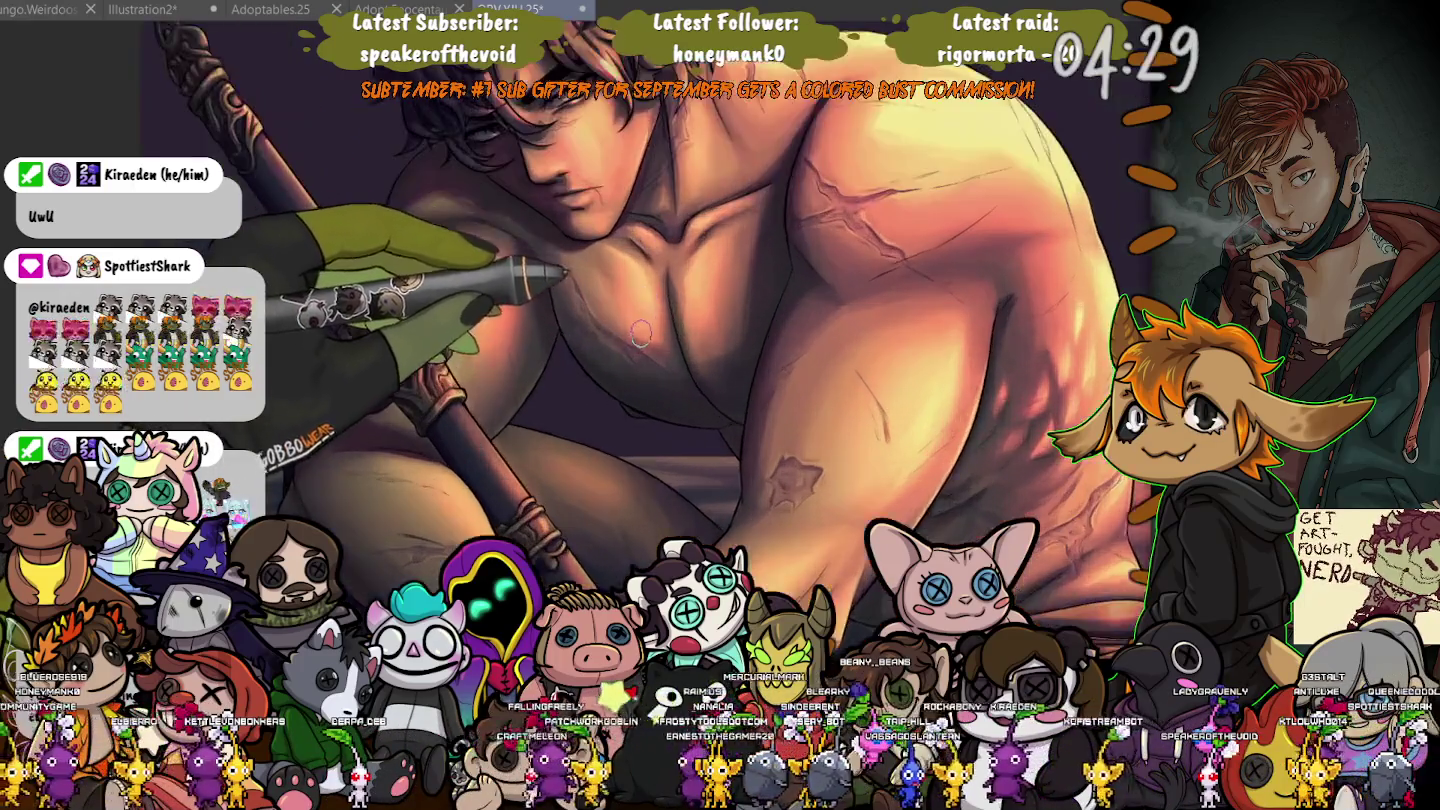
pyautogui.scroll(1, 641, 333)
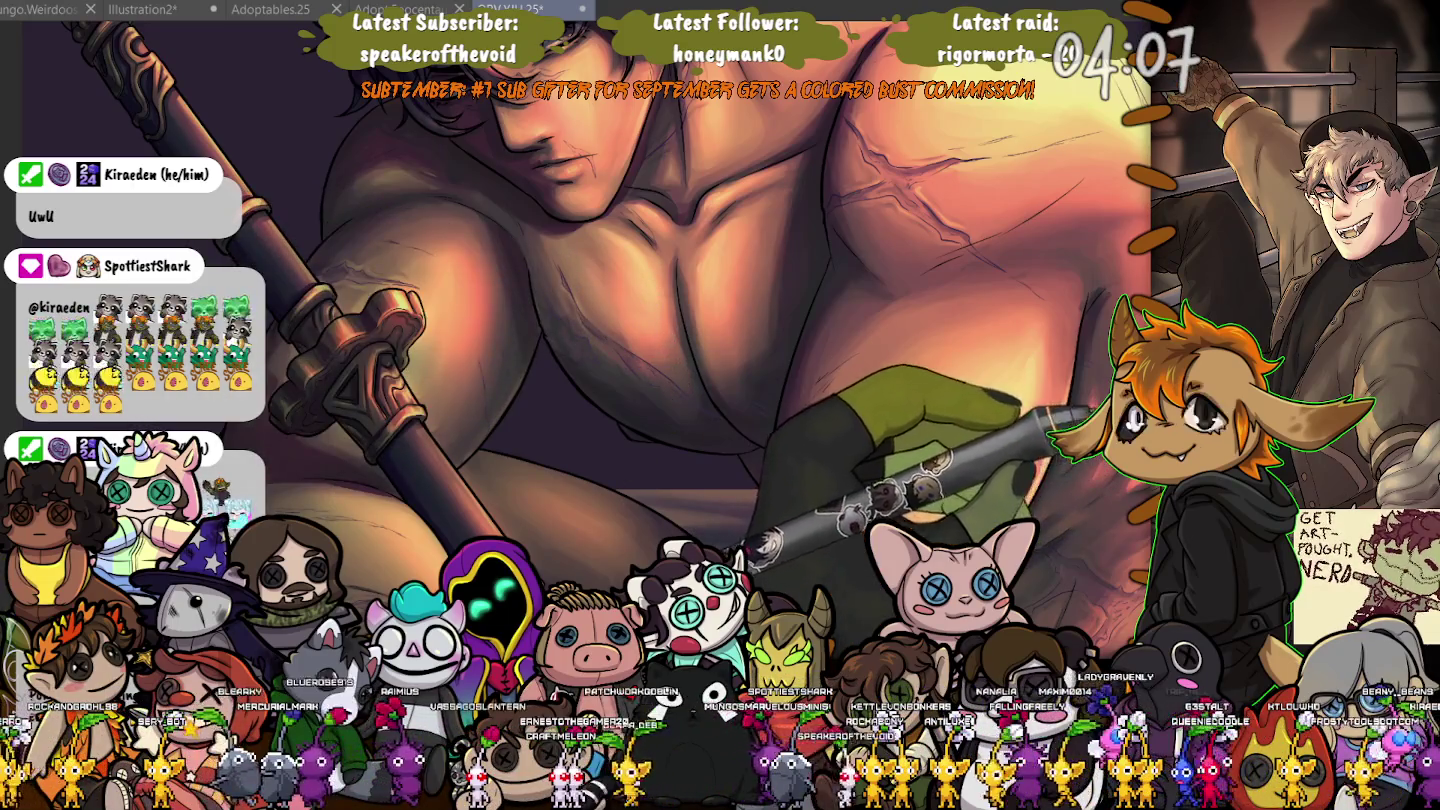
pyautogui.hotkey('ctrl', 'z')
pyautogui.hotkey('ctrl', 'y')
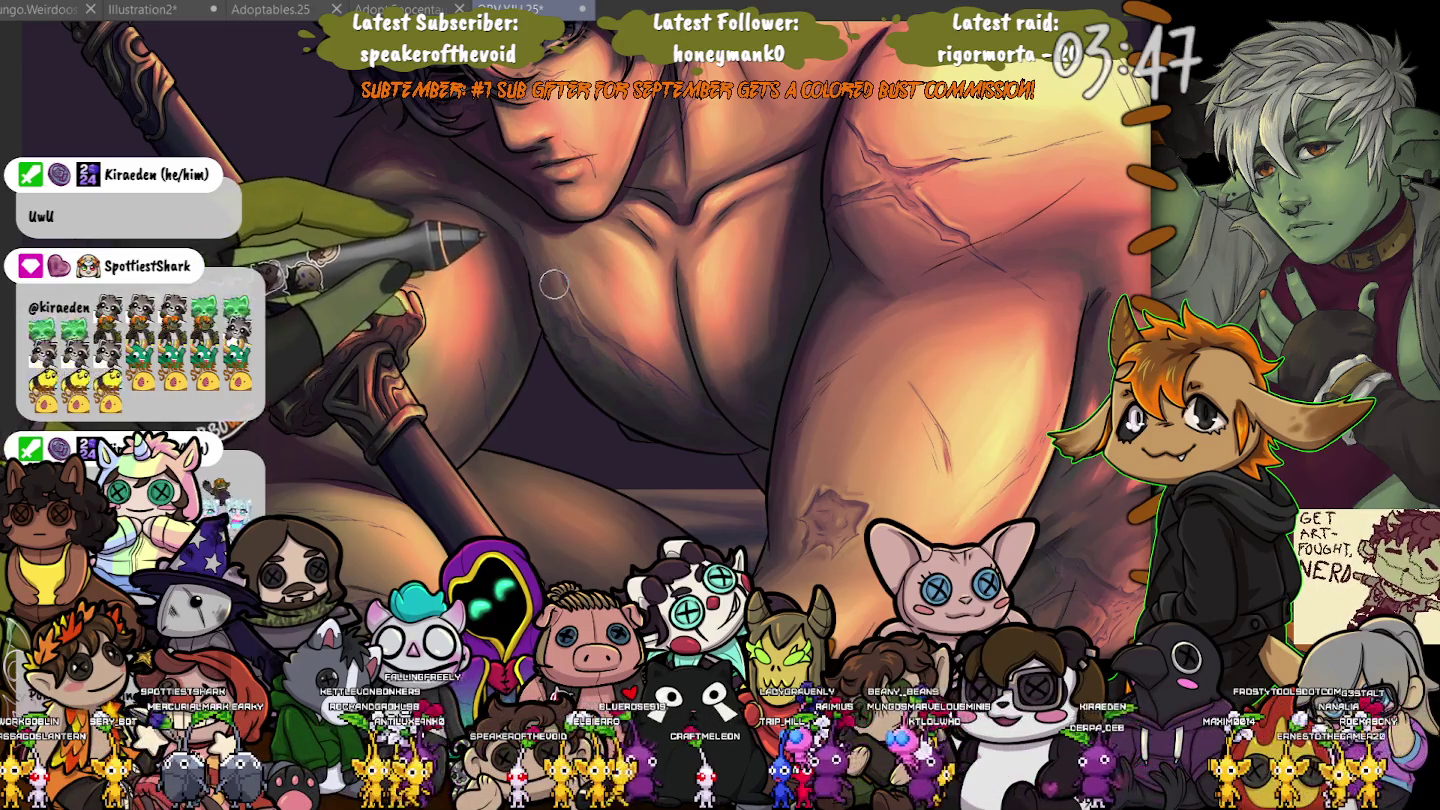
pyautogui.scroll(-3, 561, 322)
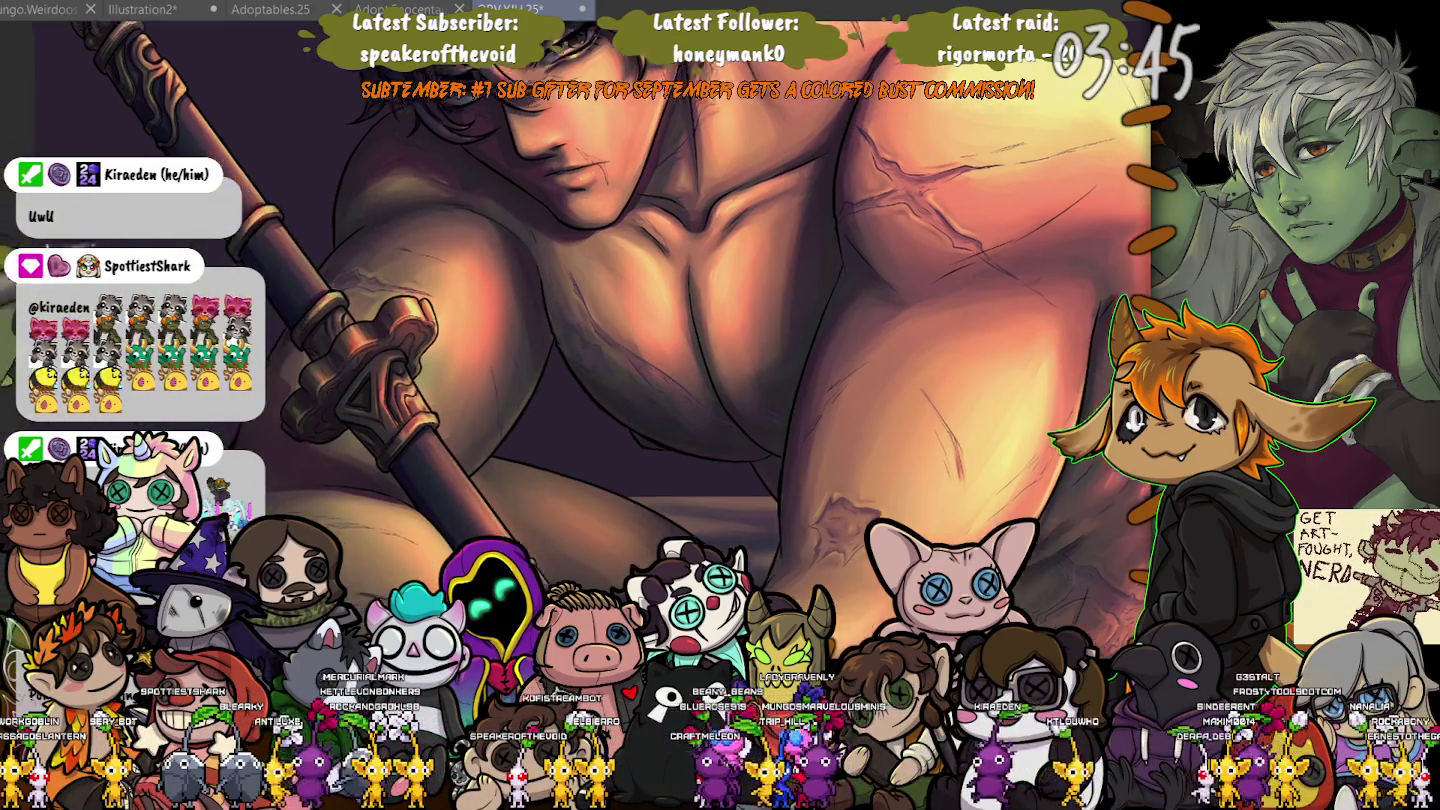
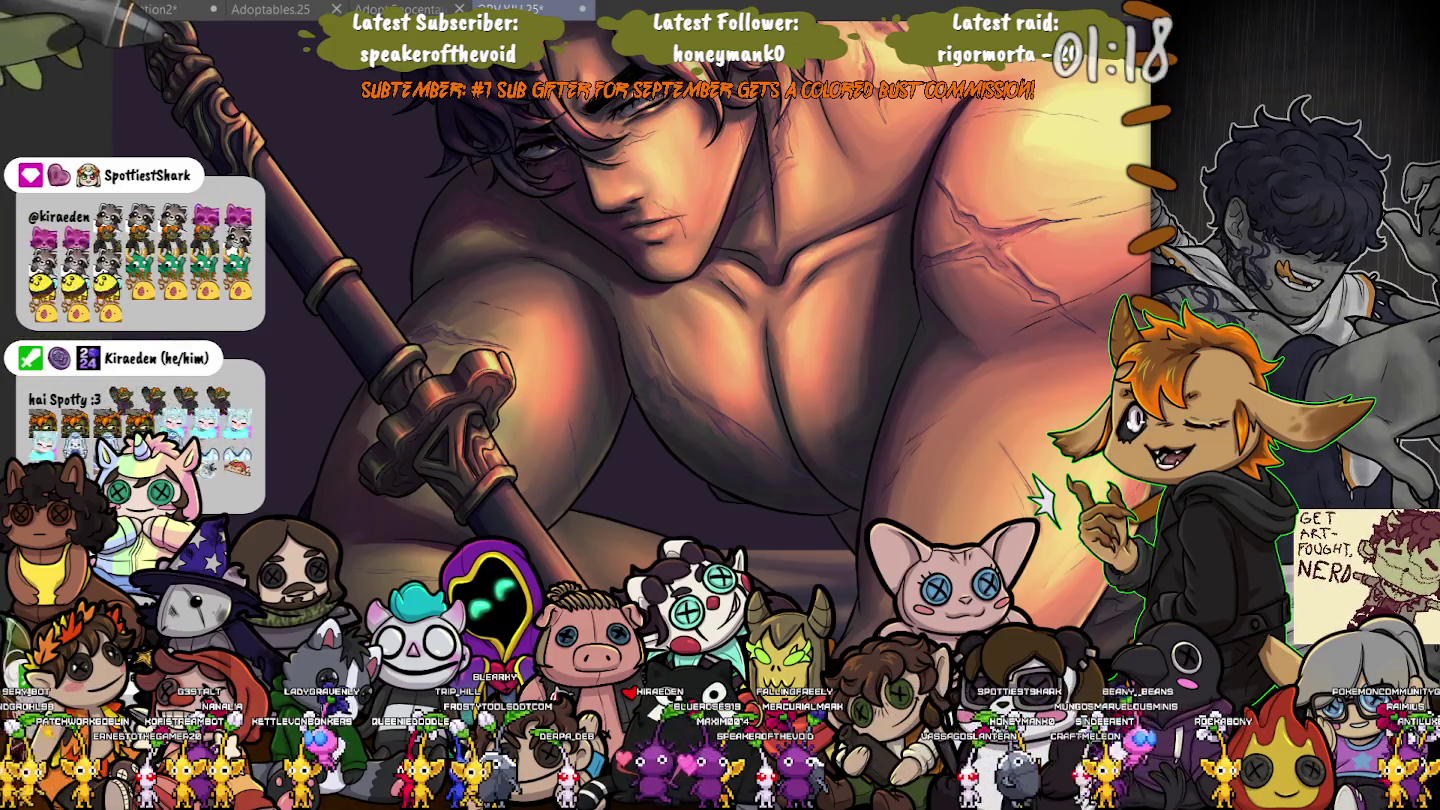
# Save the painting with Ctrl+S and pan the view up to the man's head.
pyautogui.hotkey('ctrl', 's')
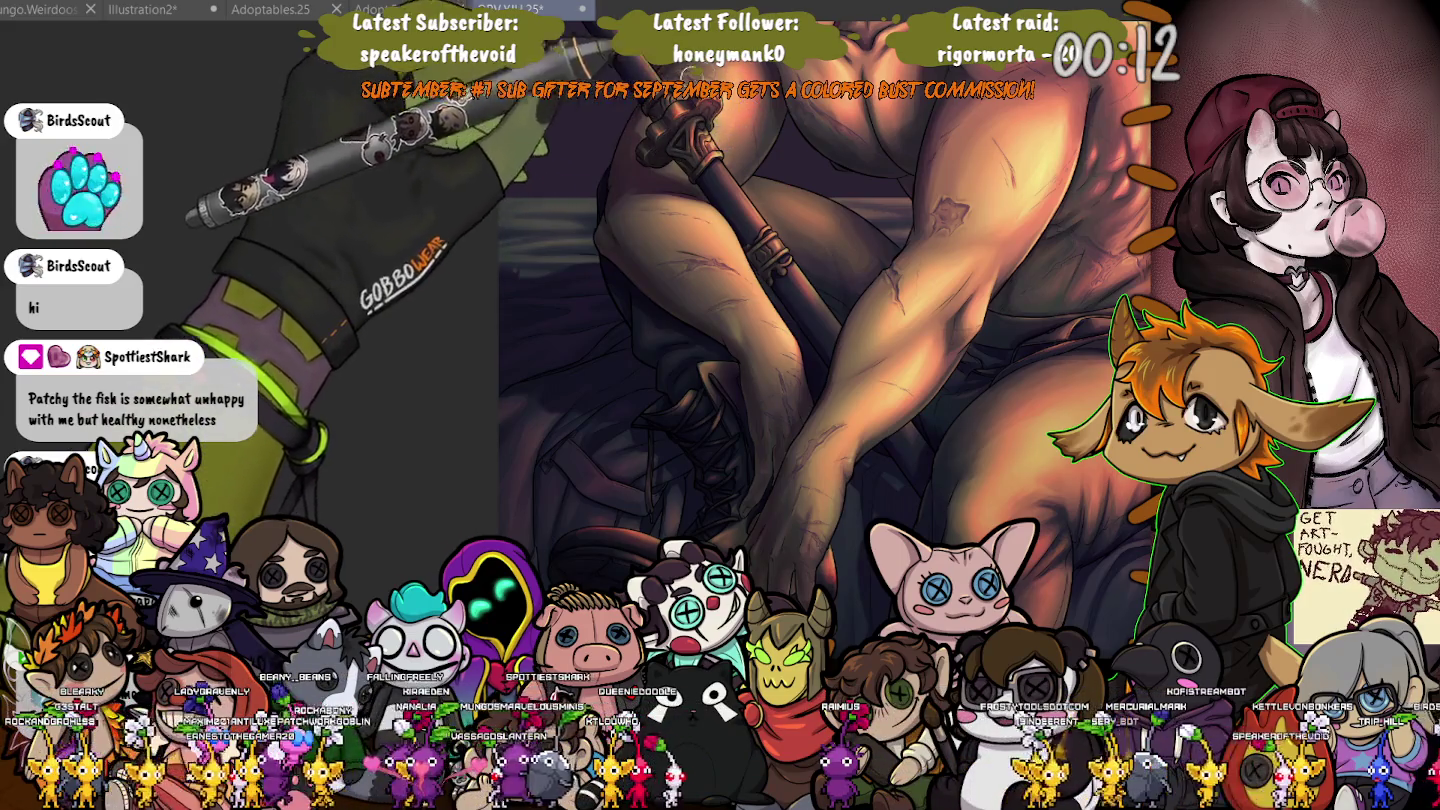
pyautogui.moveTo(742, 118); pyautogui.dragTo(723, 250)
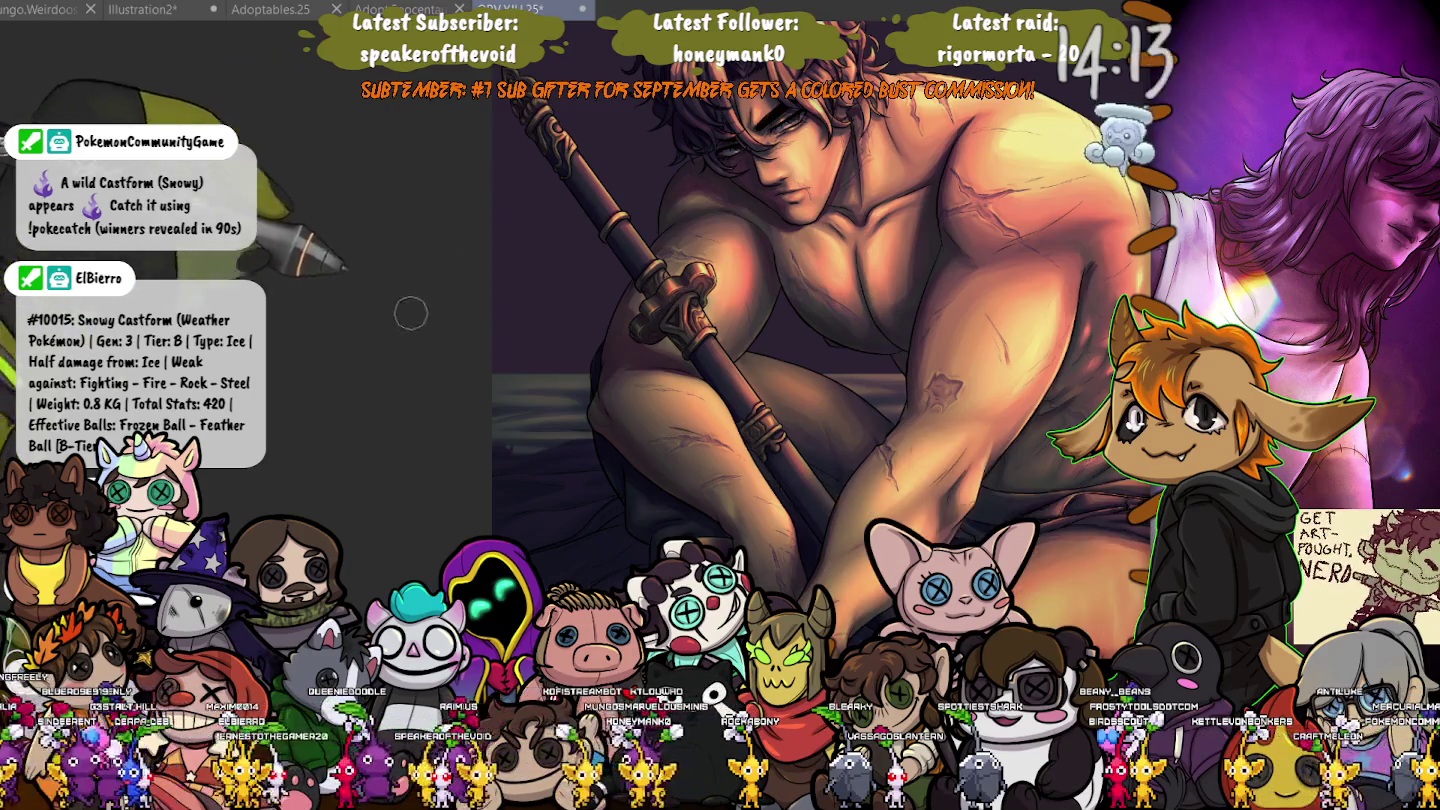
# Zoom in on the crossed forearms and hands, then reset to an upright full view.
pyautogui.scroll(2, 412, 285)
pyautogui.scroll(2, 414, 275)
pyautogui.scroll(2, 416, 265)
pyautogui.moveTo(416, 263); pyautogui.dragTo(848, 297)
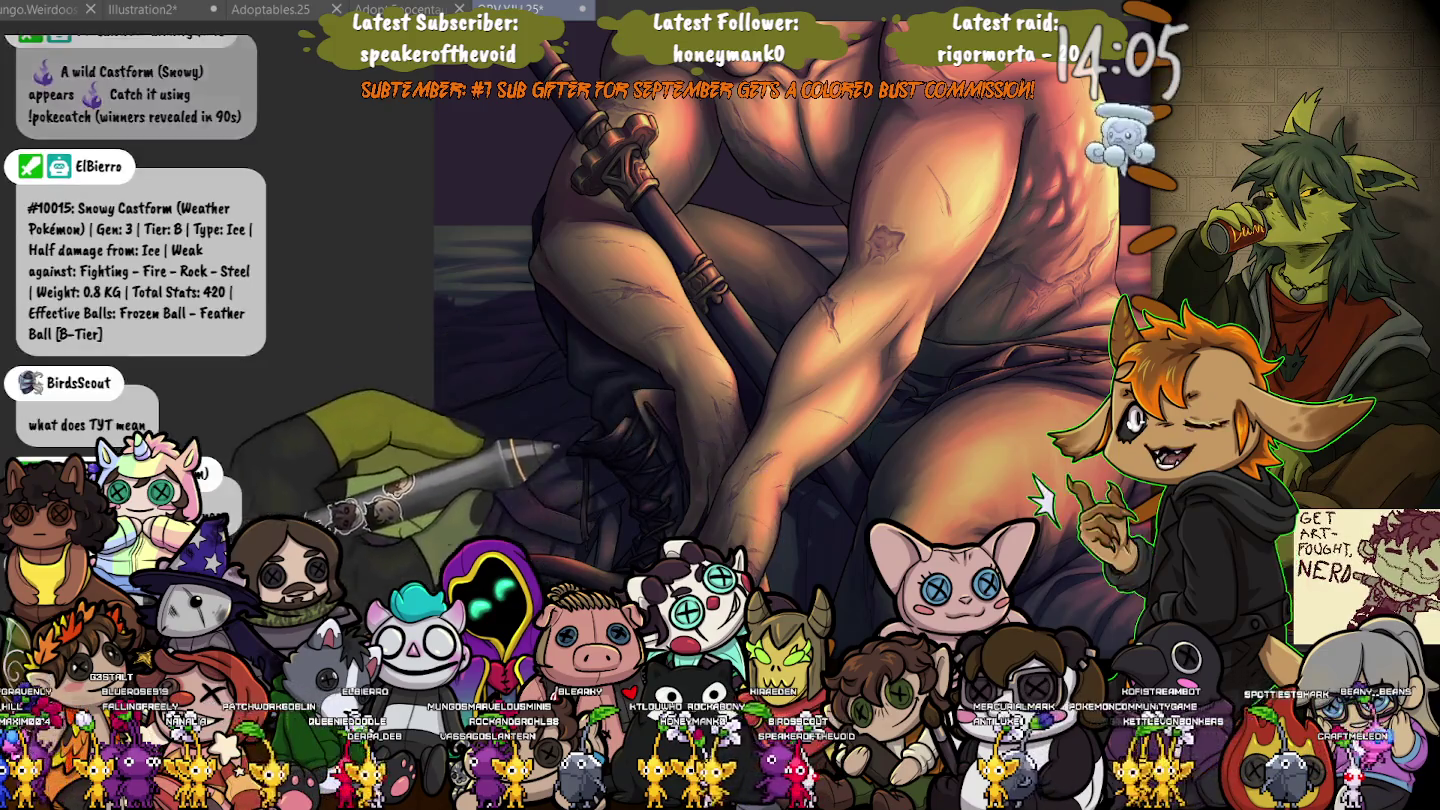
pyautogui.moveTo(763, 503); pyautogui.dragTo(711, 452)
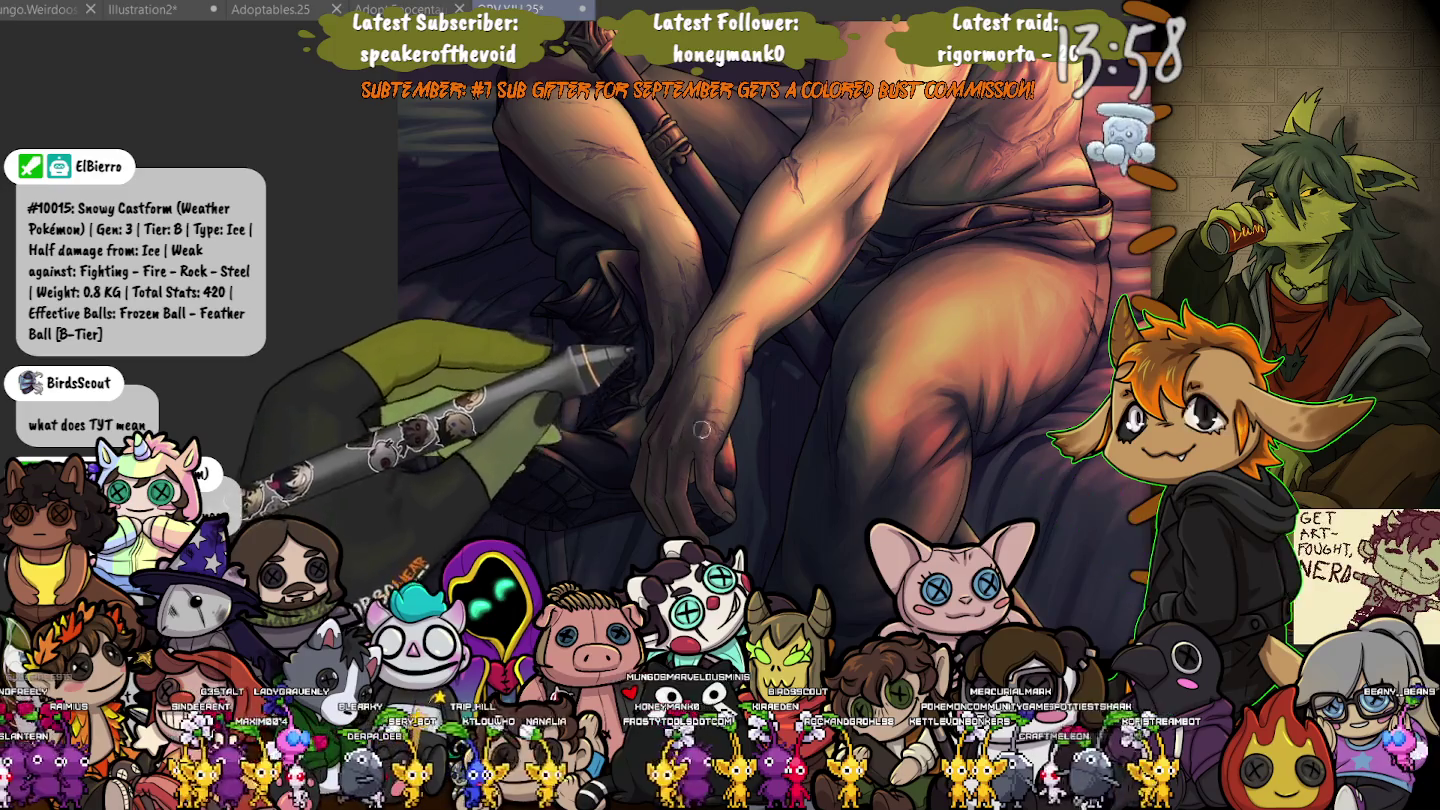
pyautogui.press('-')
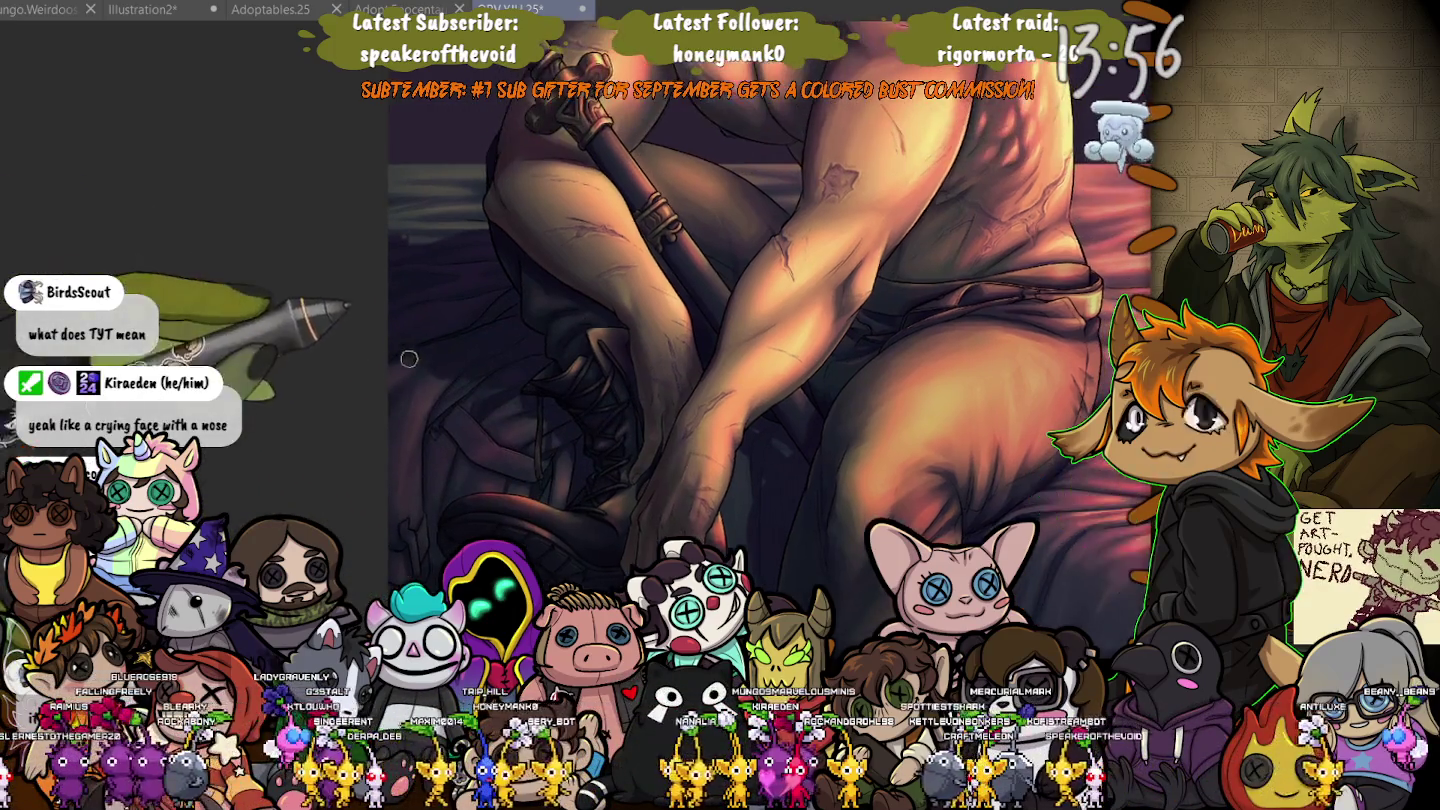
pyautogui.hotkey('ctrl', '0')
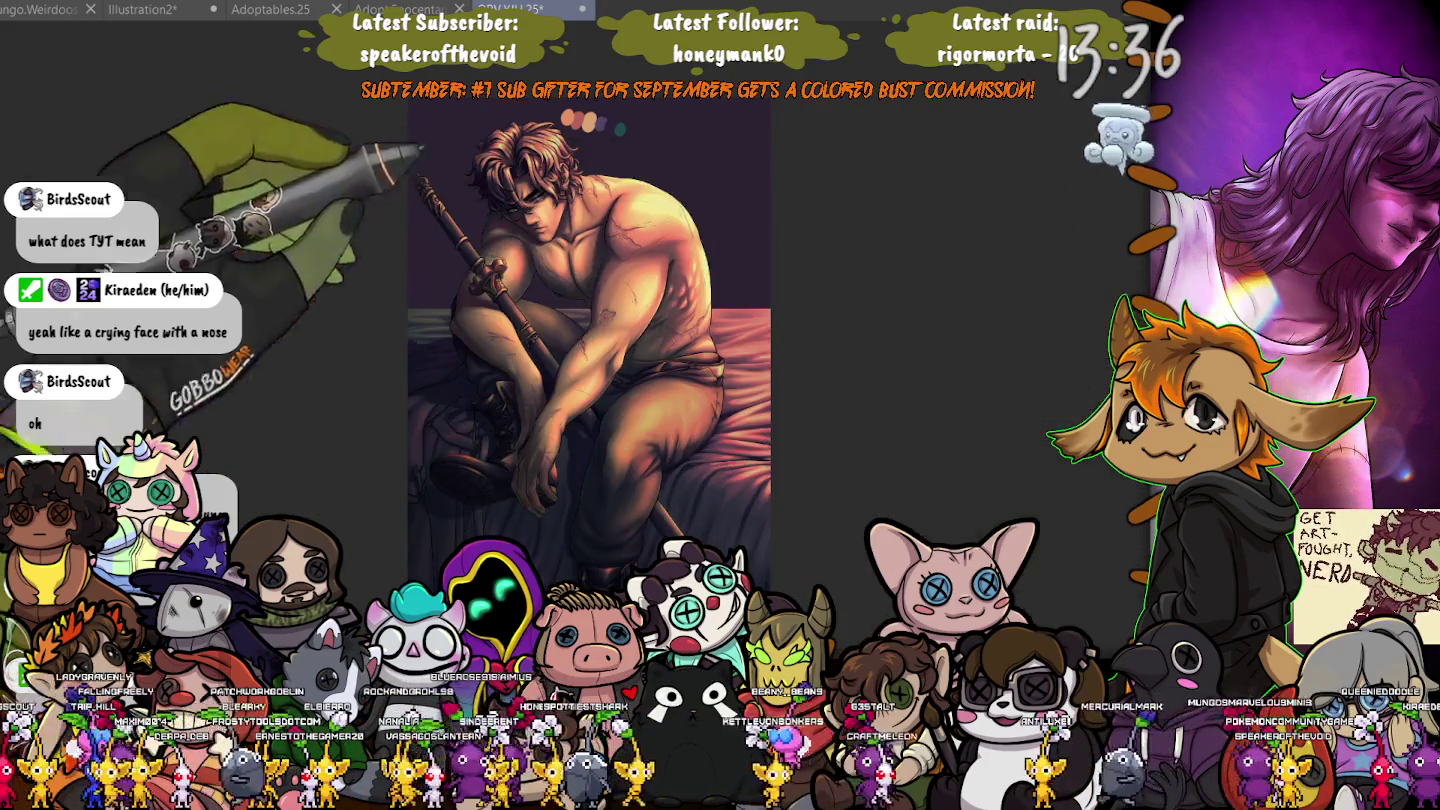
pyautogui.moveTo(590, 345); pyautogui.dragTo(713, 441)
pyautogui.scroll(2, 525, 276)
pyautogui.scroll(2, 525, 276)
pyautogui.scroll(1, 525, 276)
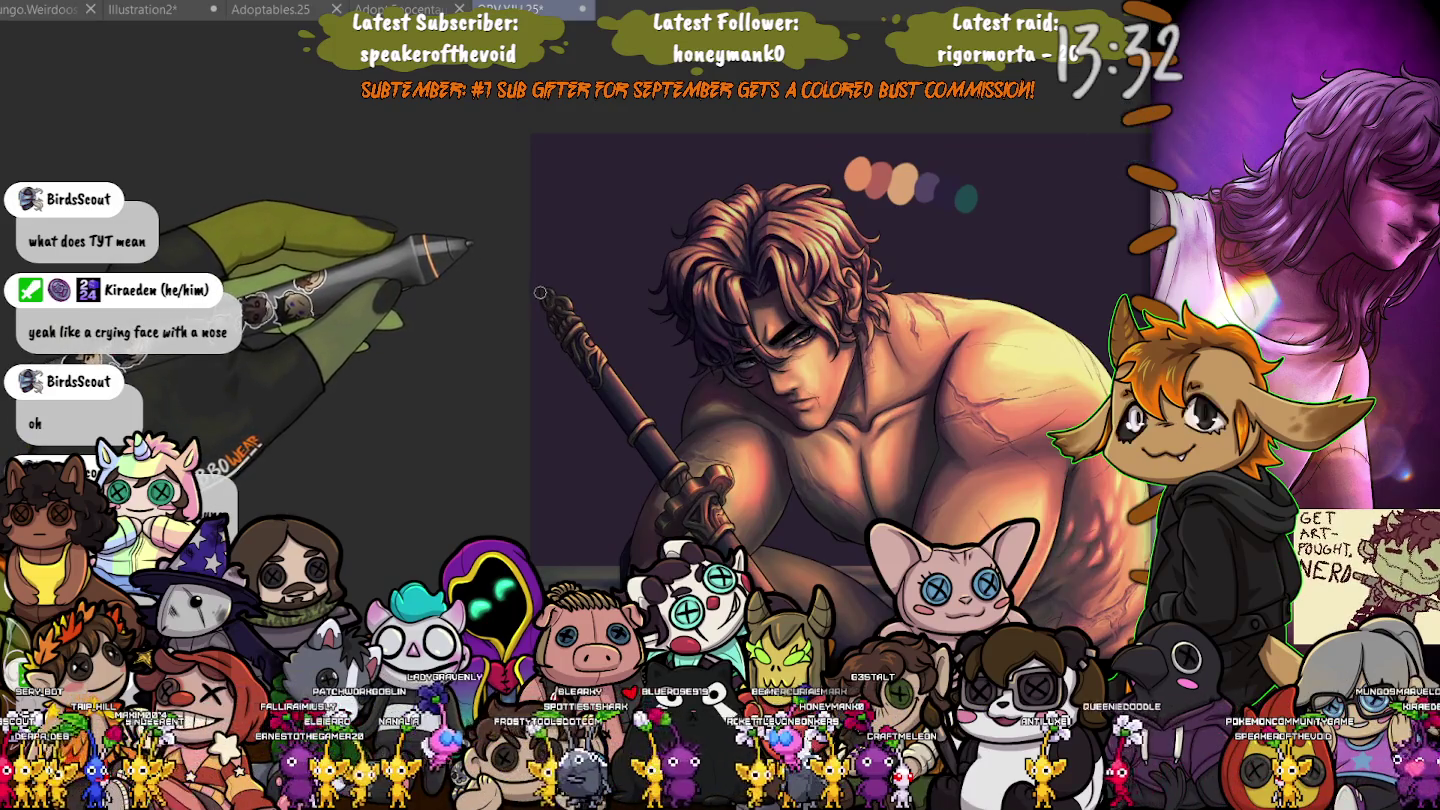
pyautogui.moveTo(734, 175); pyautogui.dragTo(574, 210)
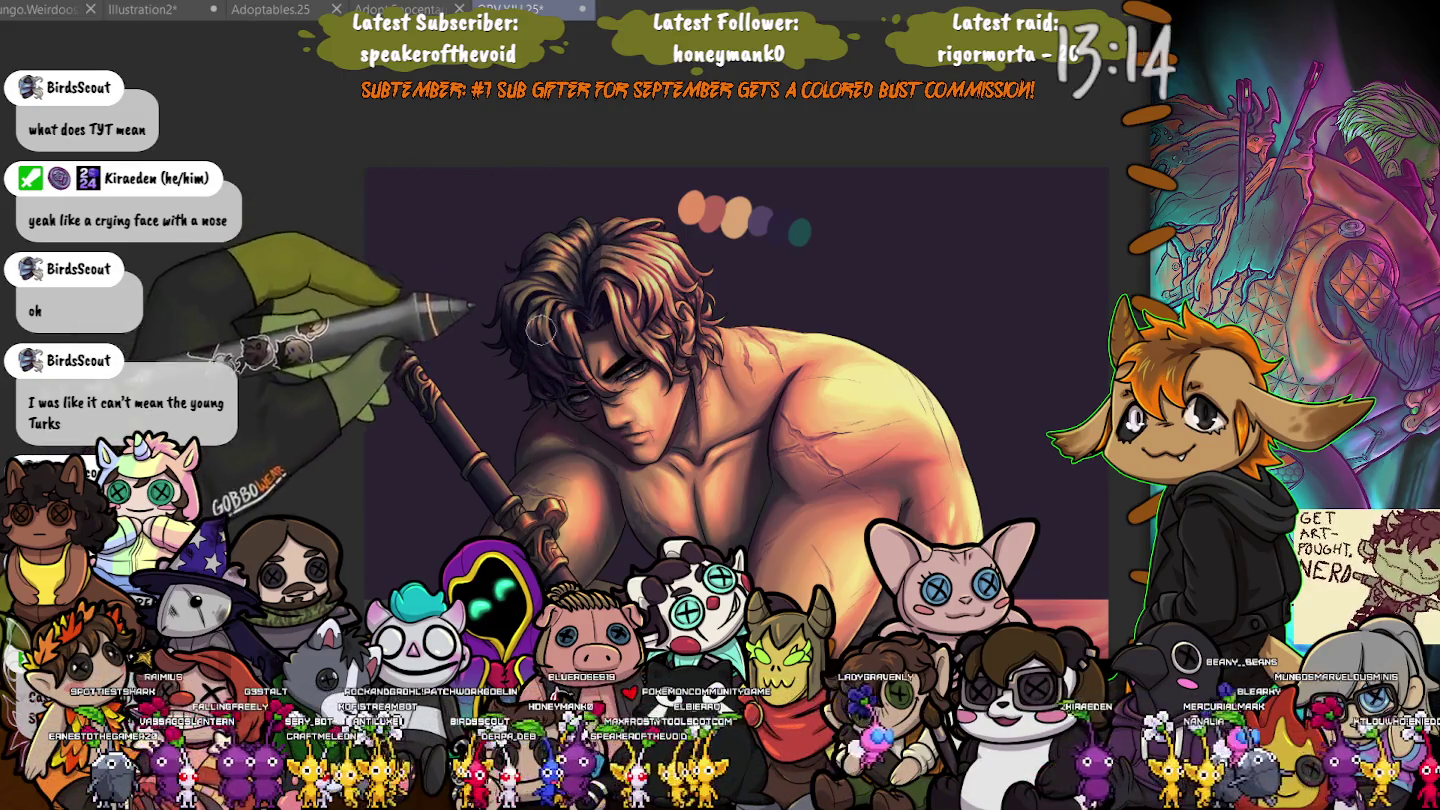
pyautogui.scroll(3, 745, 180)
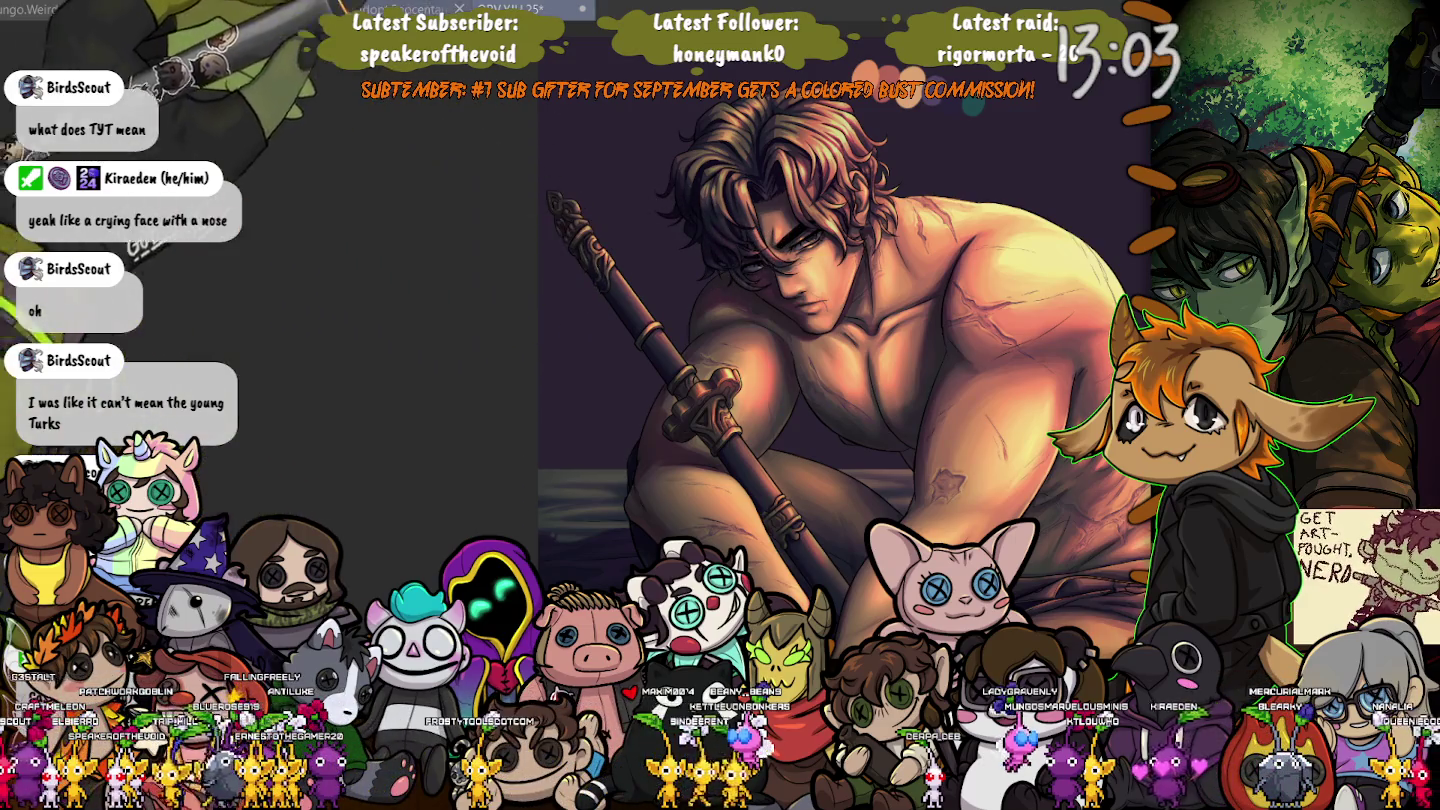
pyautogui.scroll(-3, 413, 457)
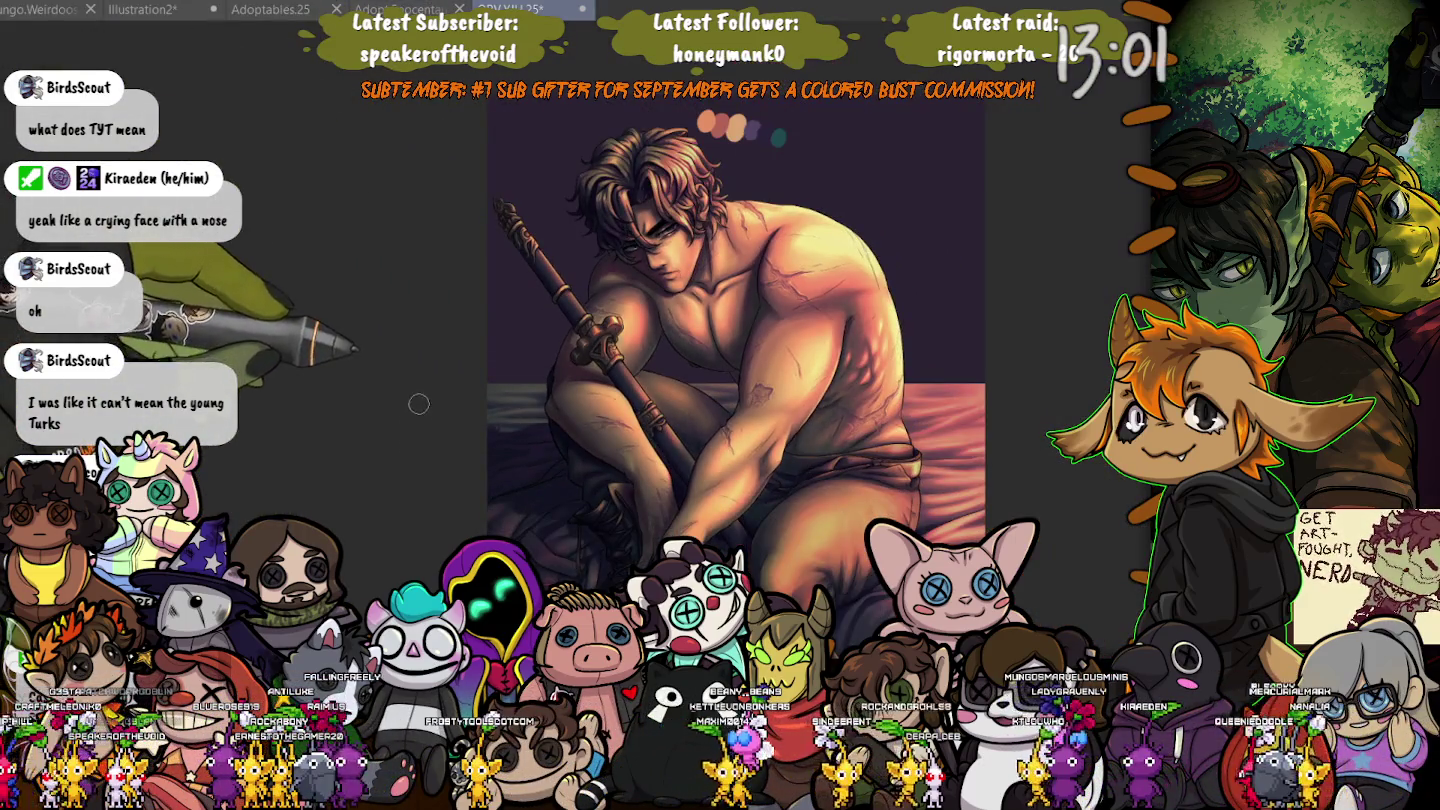
pyautogui.scroll(2, 424, 376)
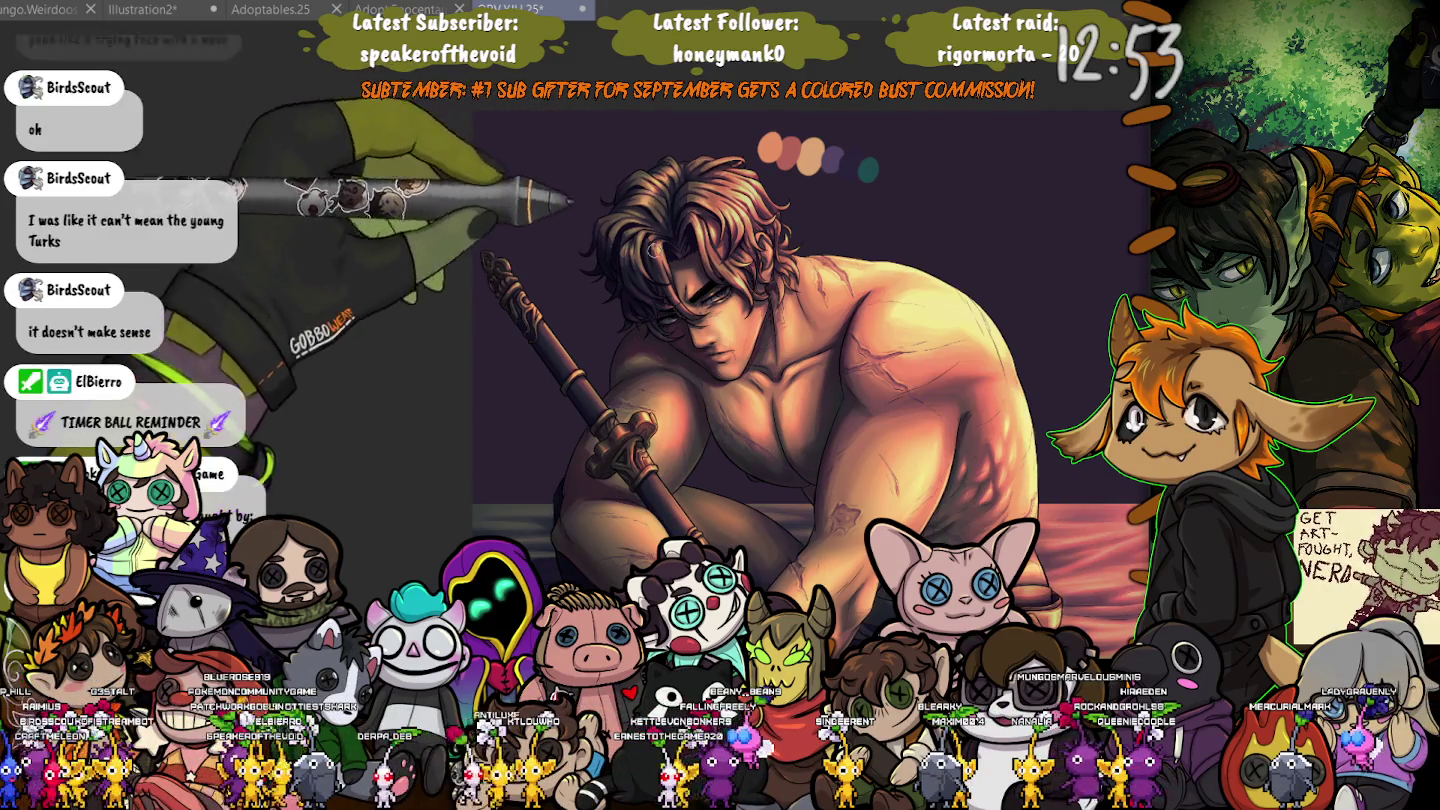
pyautogui.scroll(-4, 805, 380)
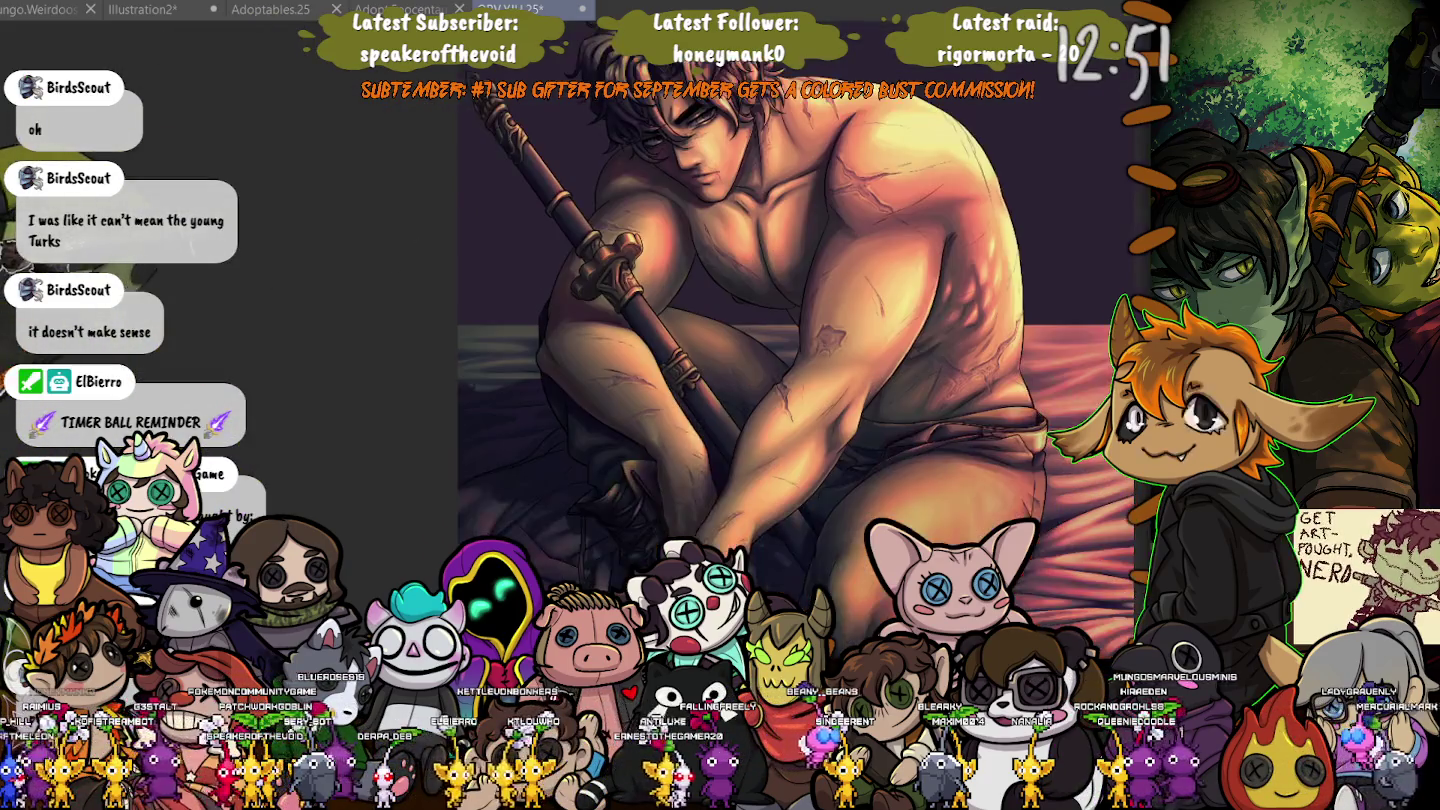
pyautogui.scroll(1, 800, 340)
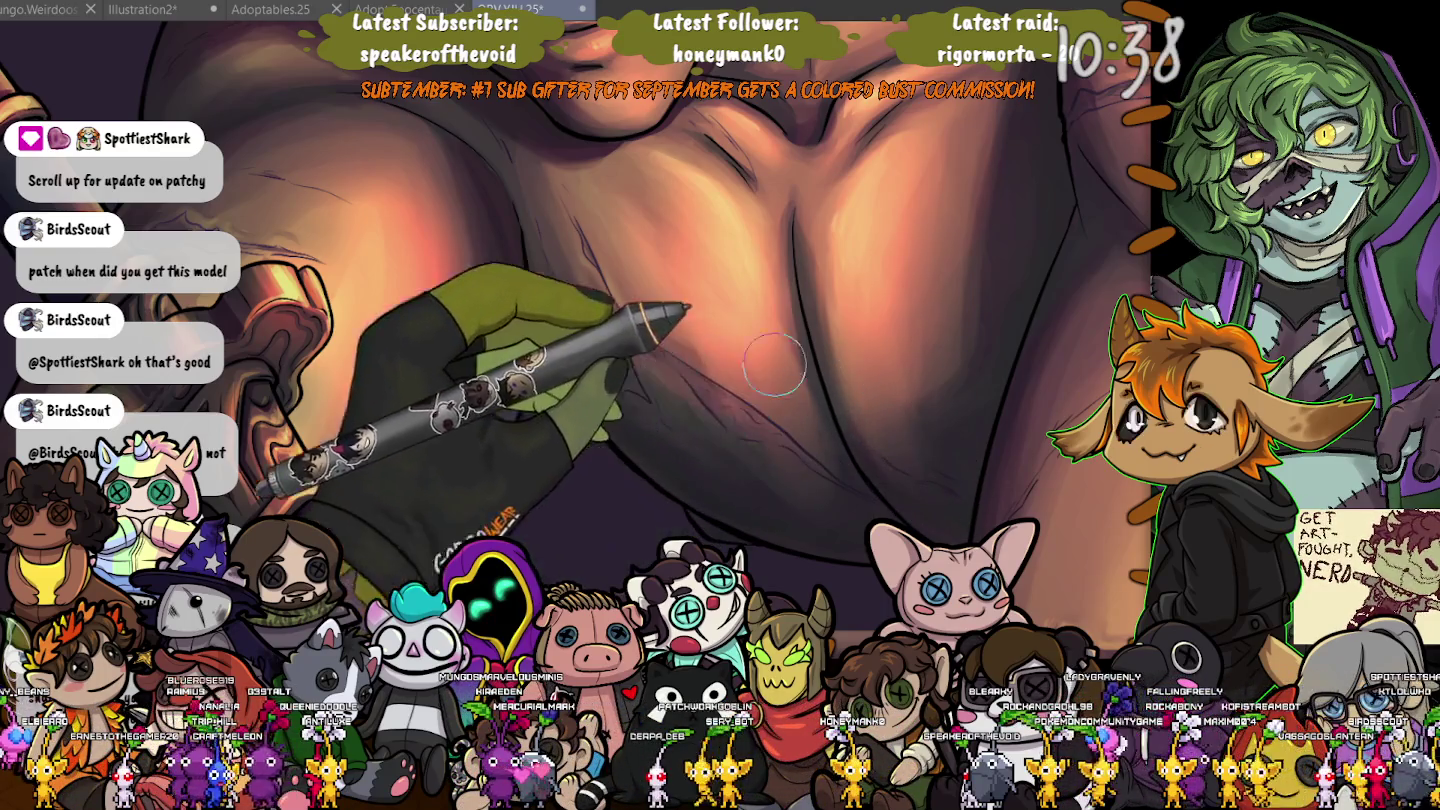
# Pan, zoom and tilt the view from the staff over to the man's hand on his knee.
pyautogui.scroll(-3, 499, 340)
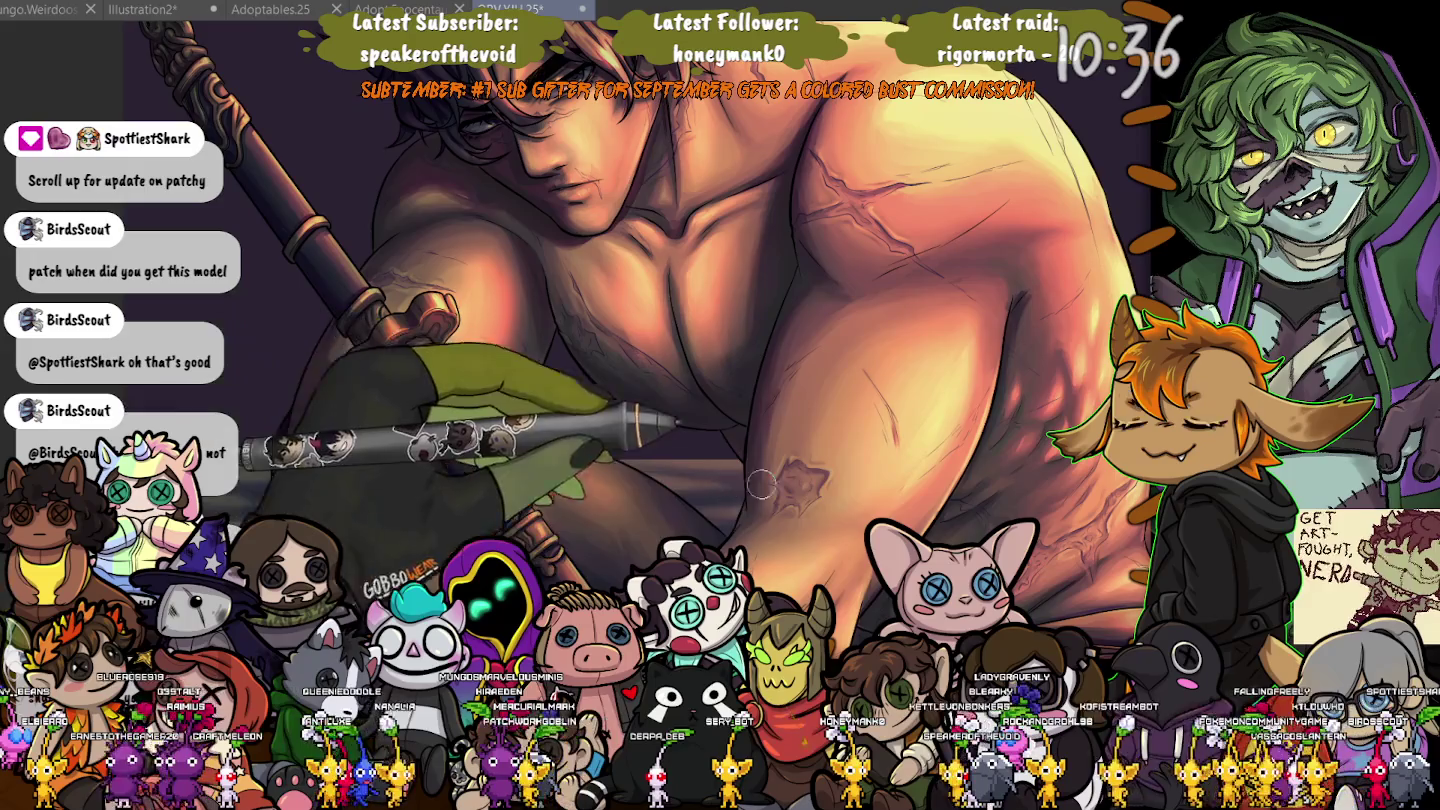
pyautogui.scroll(-3, 780, 346)
pyautogui.scroll(3, 780, 346)
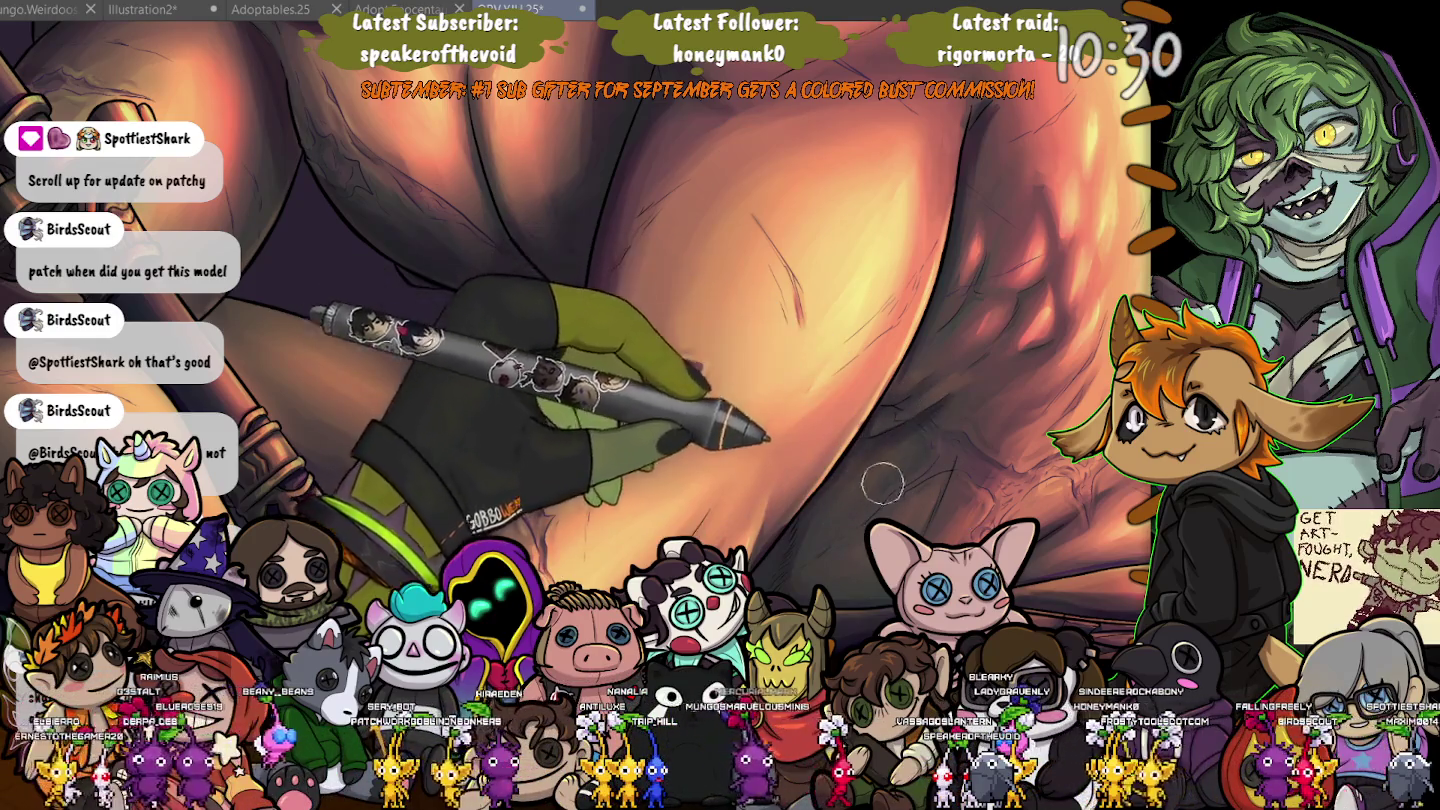
pyautogui.moveTo(21, 527); pyautogui.dragTo(421, 497)
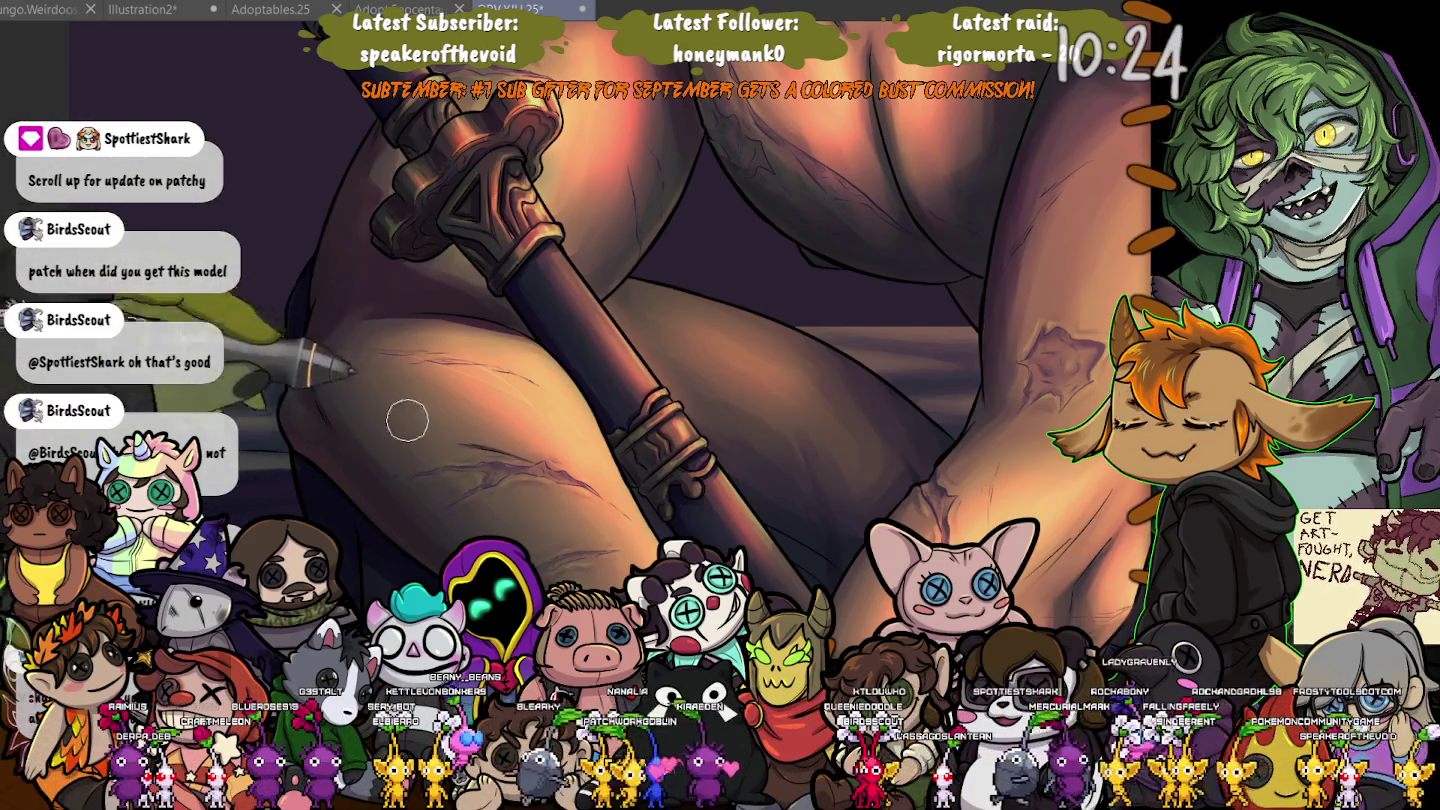
pyautogui.scroll(-3, 407, 420)
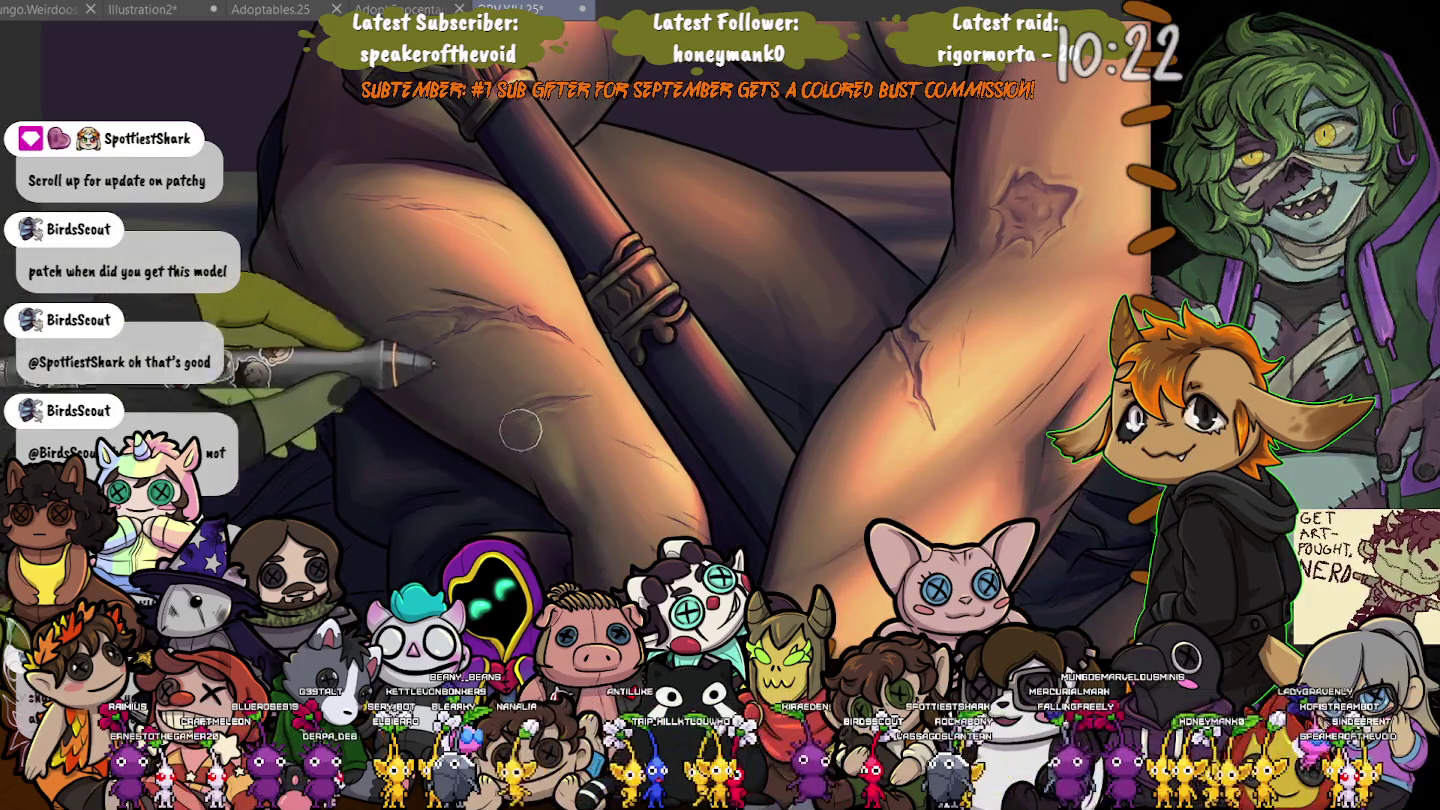
pyautogui.scroll(-3, 462, 422)
pyautogui.scroll(2, 592, 531)
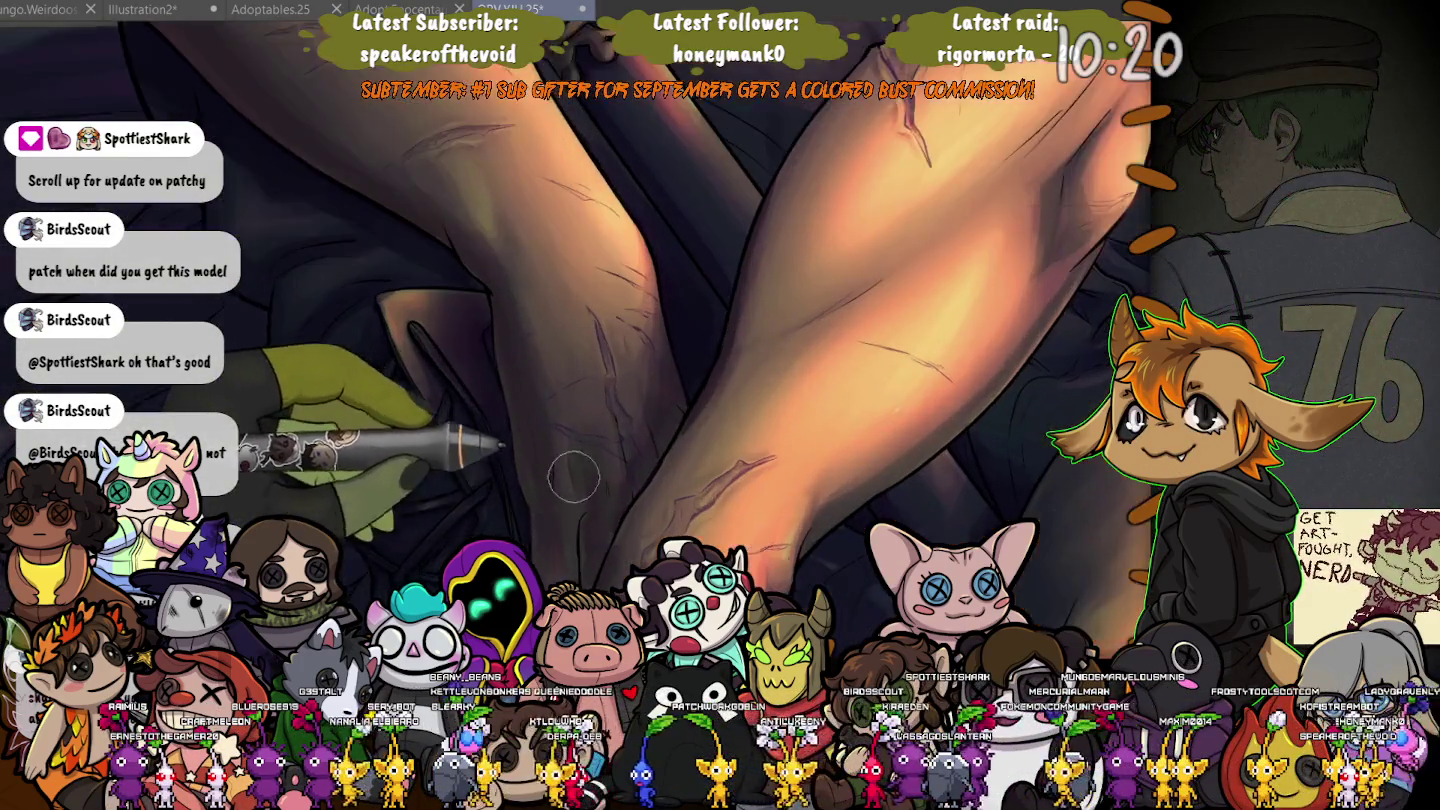
pyautogui.scroll(1, 576, 474)
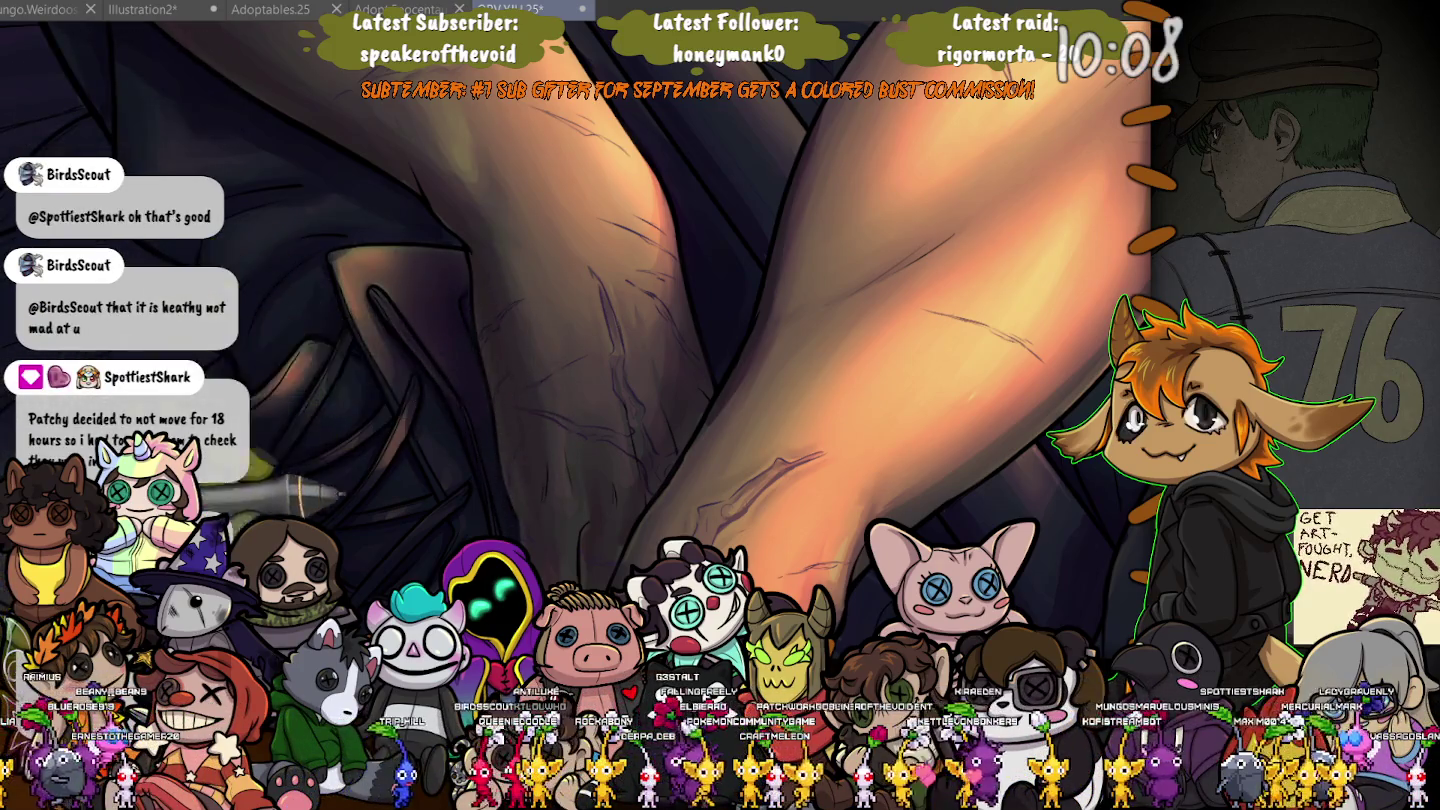
pyautogui.moveTo(510, 560); pyautogui.dragTo(510, 284)
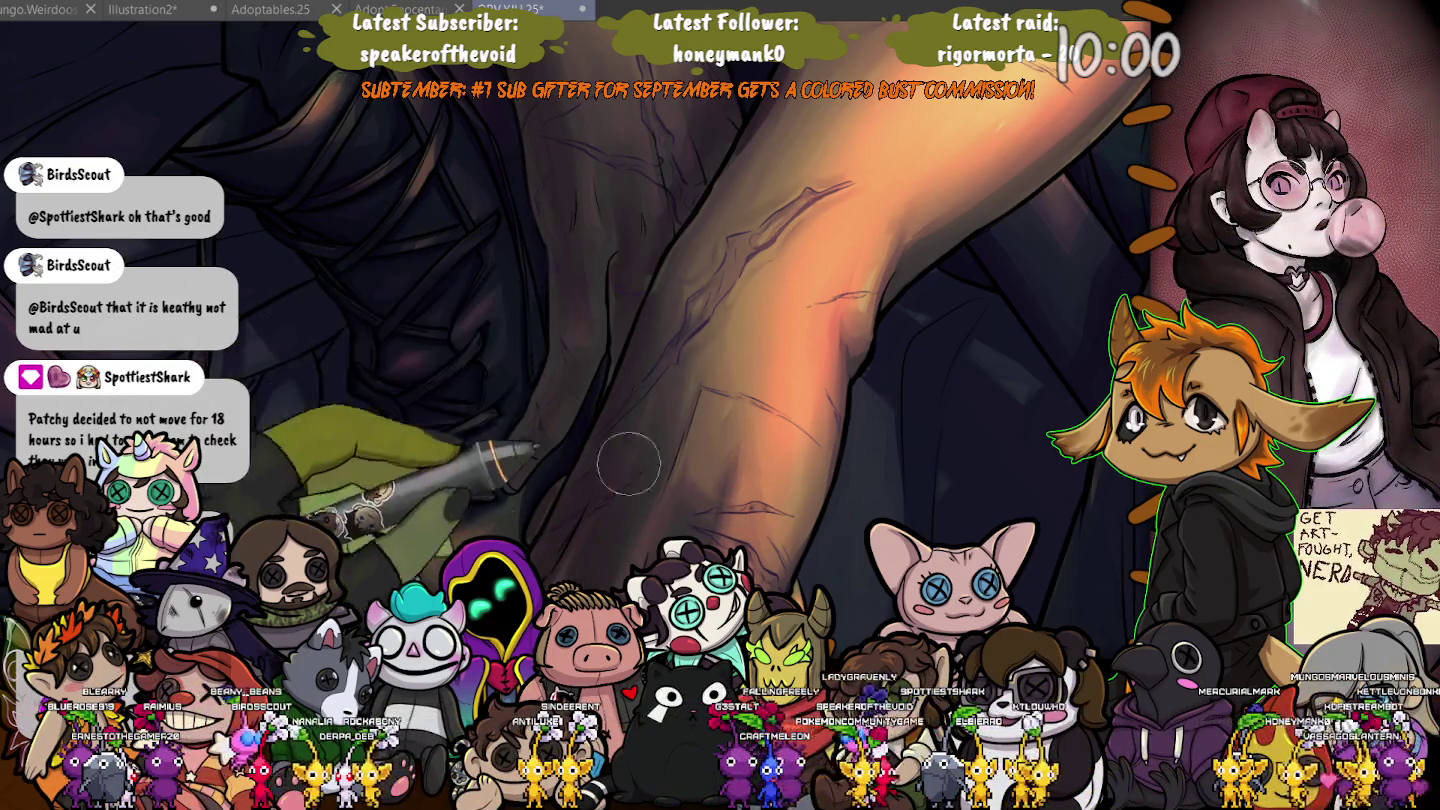
pyautogui.moveTo(558, 570); pyautogui.dragTo(738, 402)
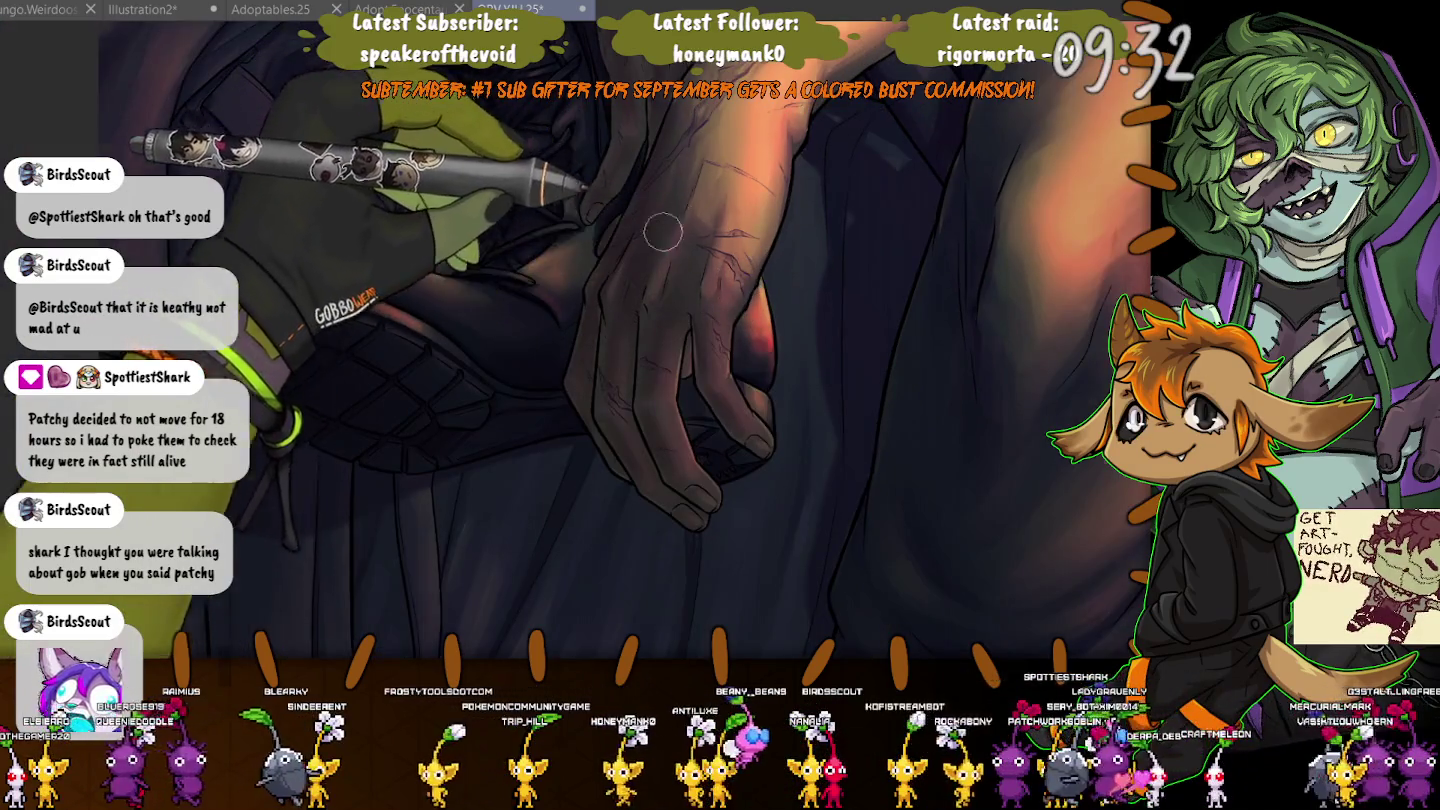
# Zoom out from the hand and zoom in on the man's face and the staff's ornate grip.
pyautogui.hotkey('ctrl', '-')
pyautogui.hotkey('ctrl', '-')
pyautogui.moveTo(785, 338); pyautogui.dragTo(455, 288)
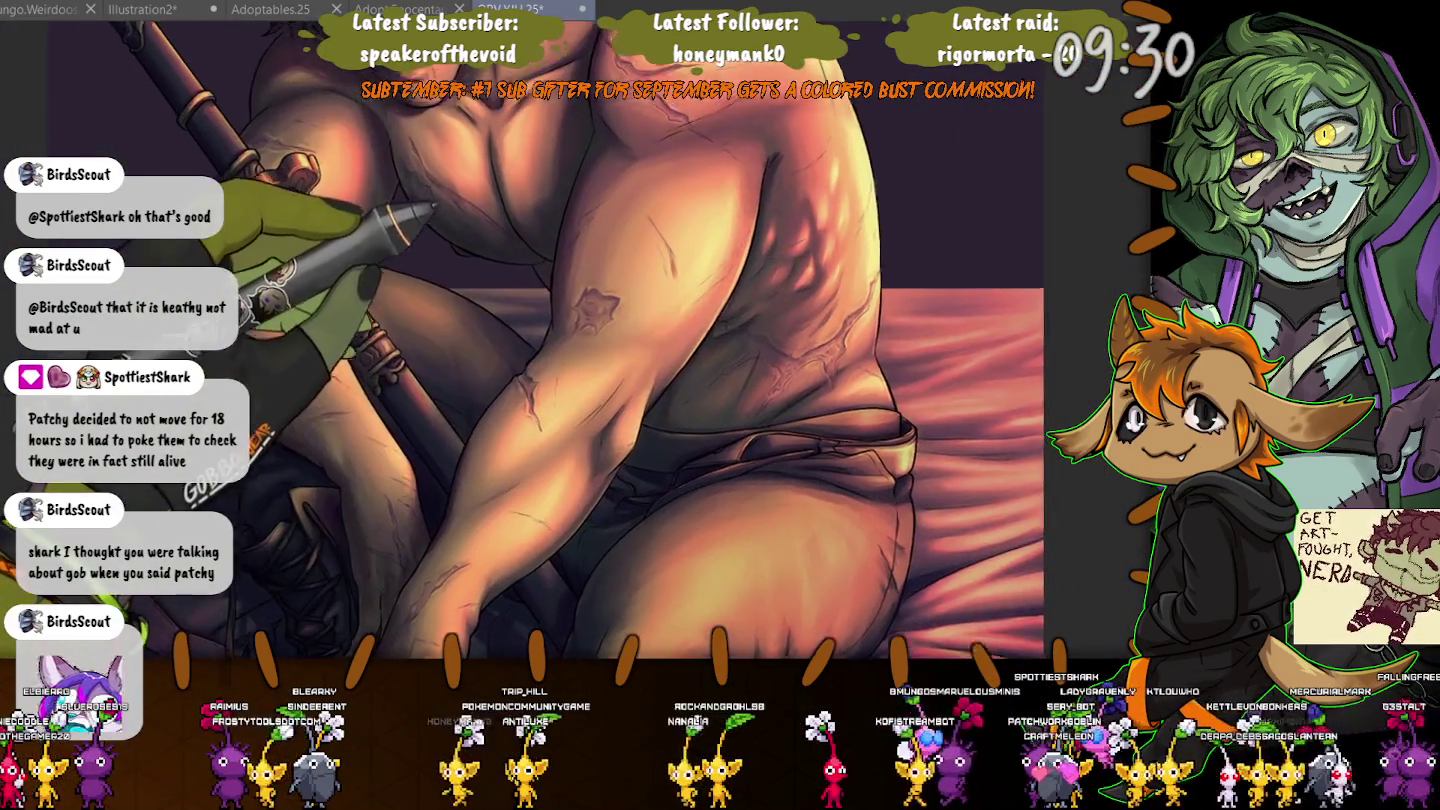
pyautogui.scroll(2, 560, 300)
pyautogui.scroll(1, 636, 321)
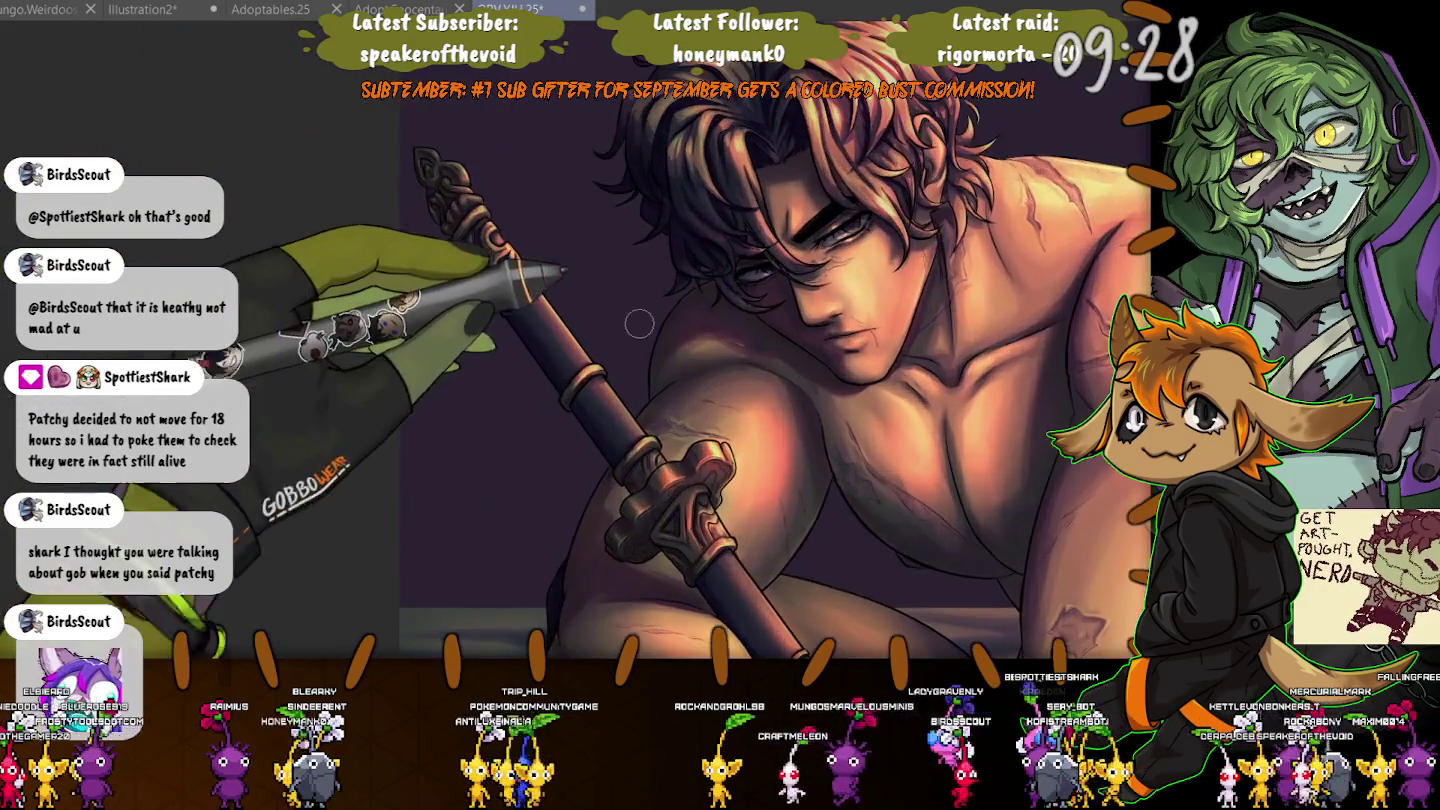
pyautogui.scroll(2, 650, 265)
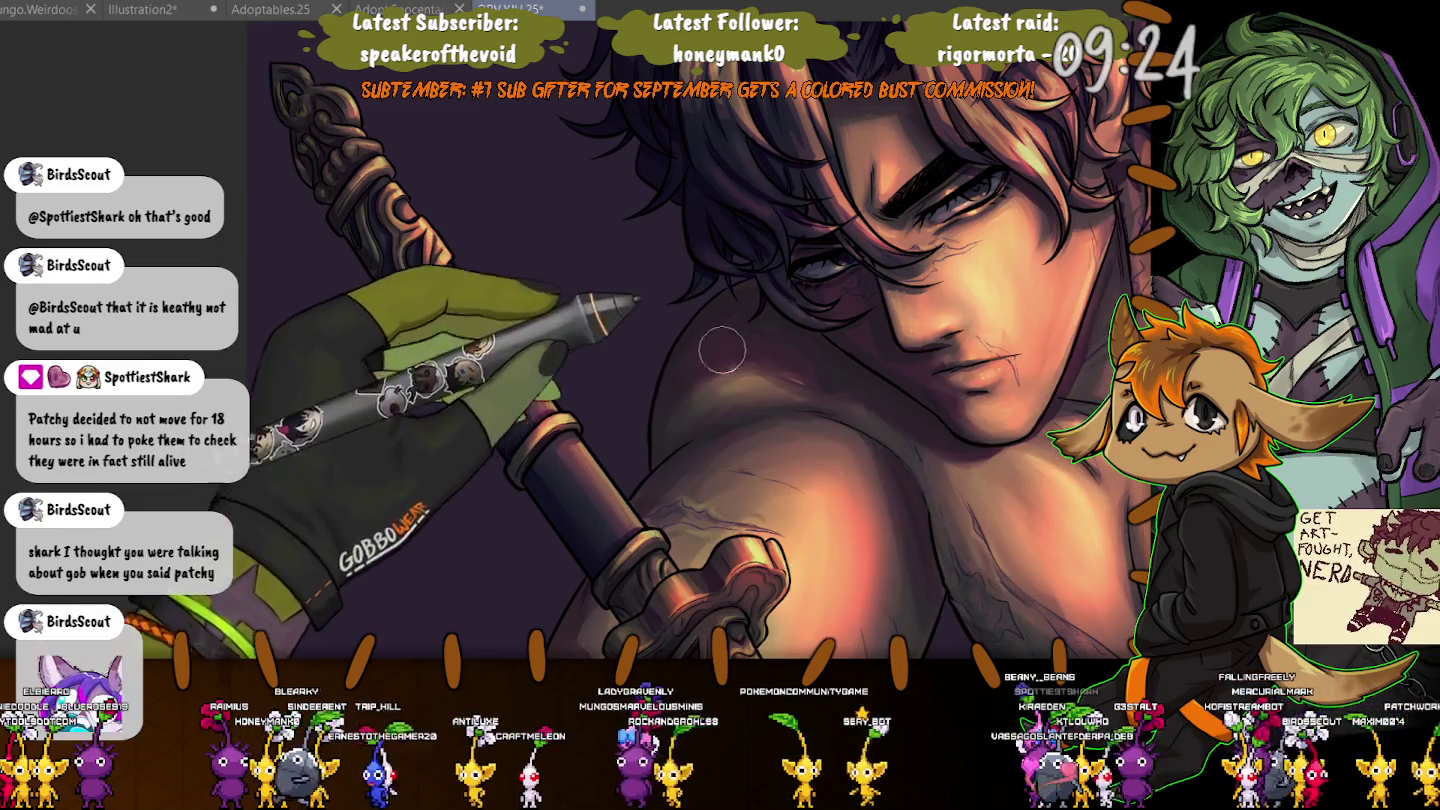
pyautogui.scroll(-2, 500, 380)
pyautogui.scroll(-1, 400, 510)
pyautogui.scroll(2, 611, 331)
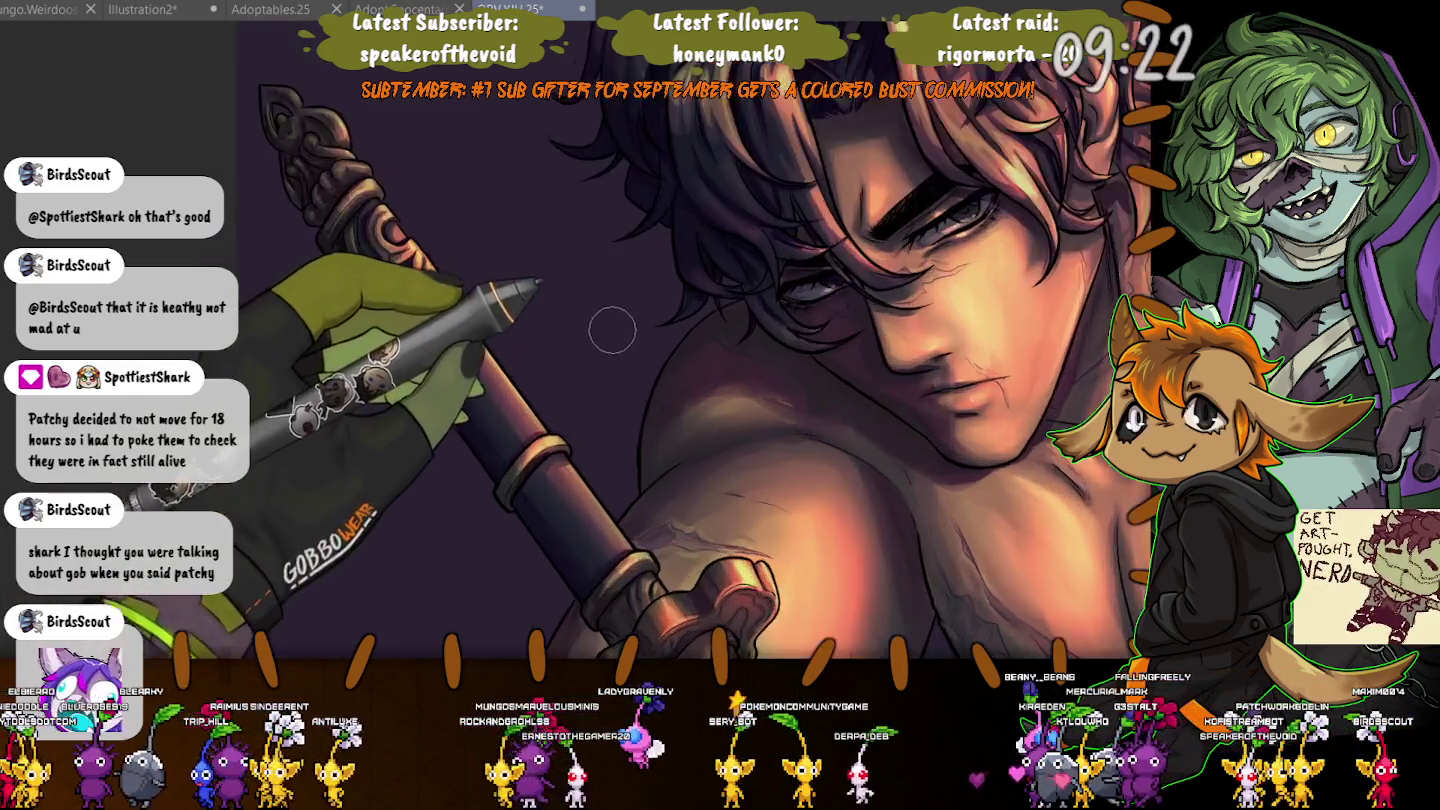
pyautogui.scroll(2, 1045, 390)
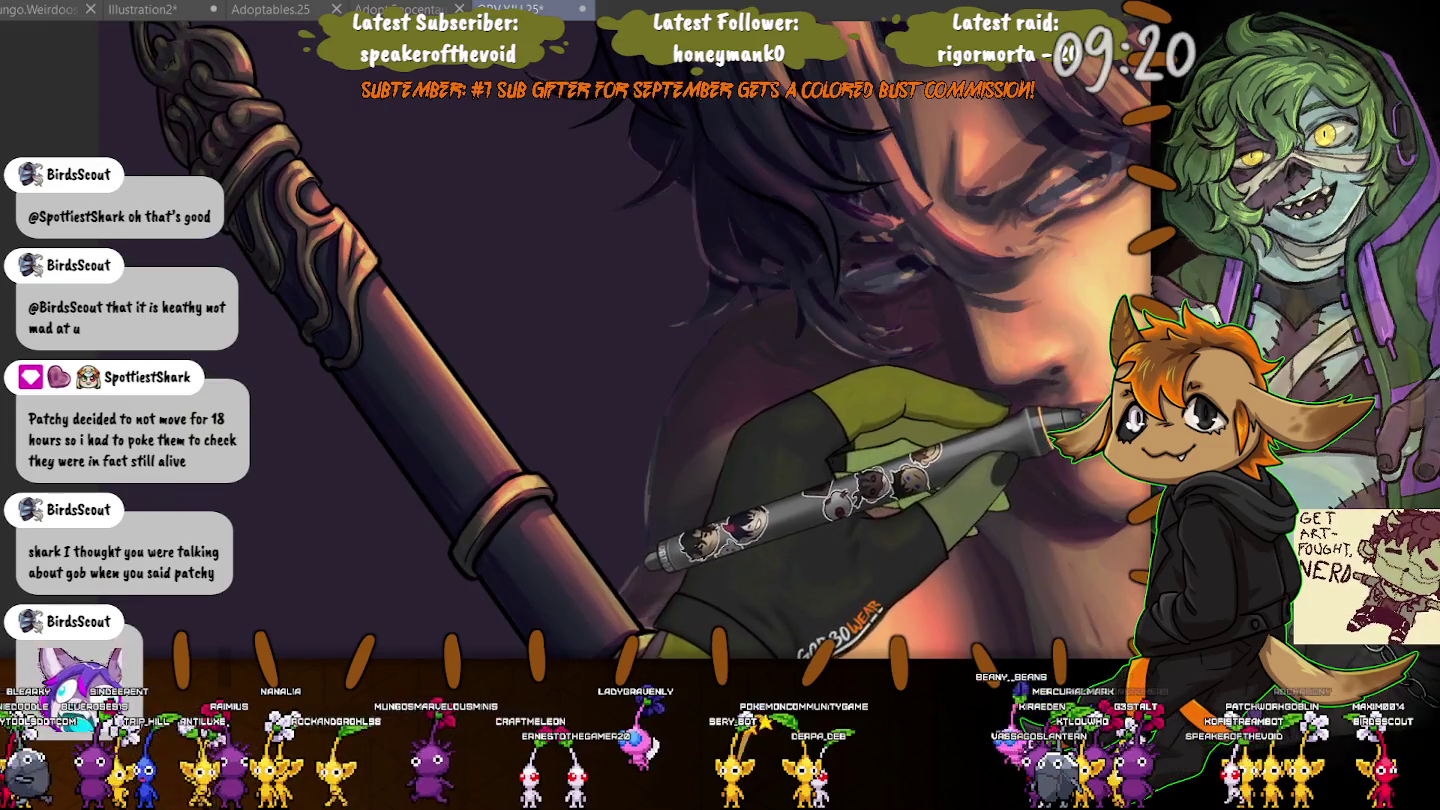
pyautogui.scroll(-2, 760, 360)
pyautogui.scroll(2, 760, 300)
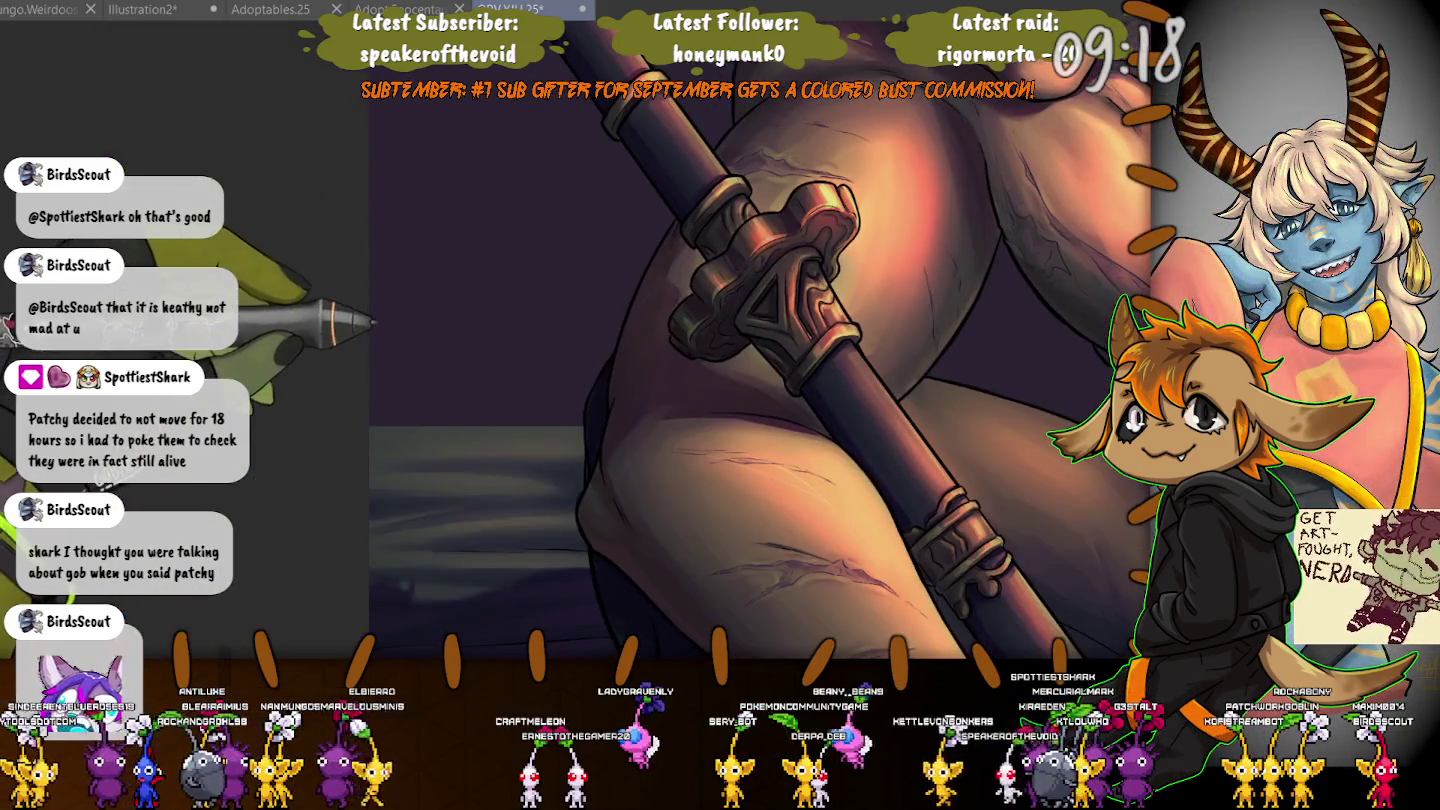
# Zoom around the staff grip, move along the knee scar, then pan to the crossed legs.
pyautogui.scroll(1, 578, 283)
pyautogui.scroll(1, 600, 330)
pyautogui.scroll(1, 641, 393)
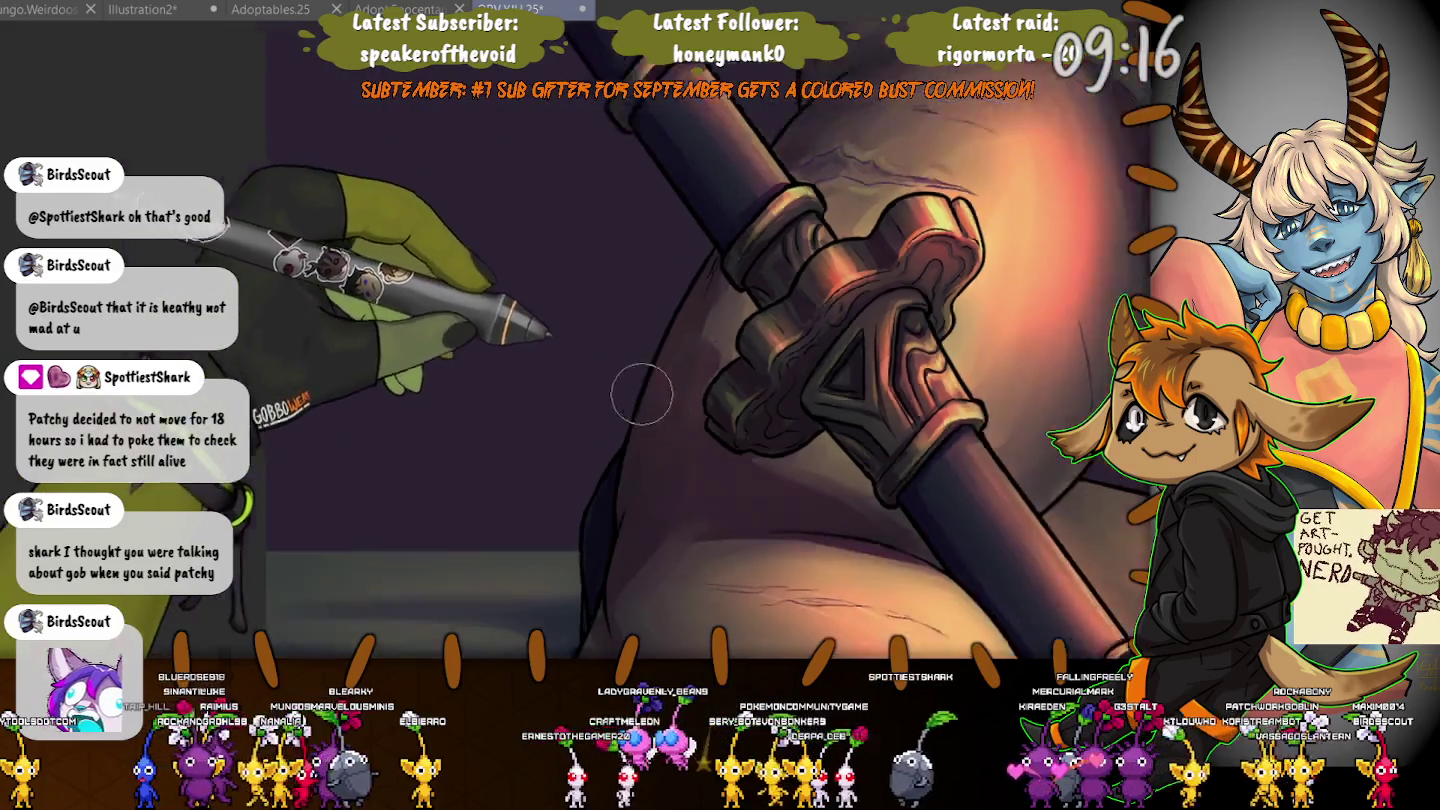
pyautogui.scroll(-2, 641, 393)
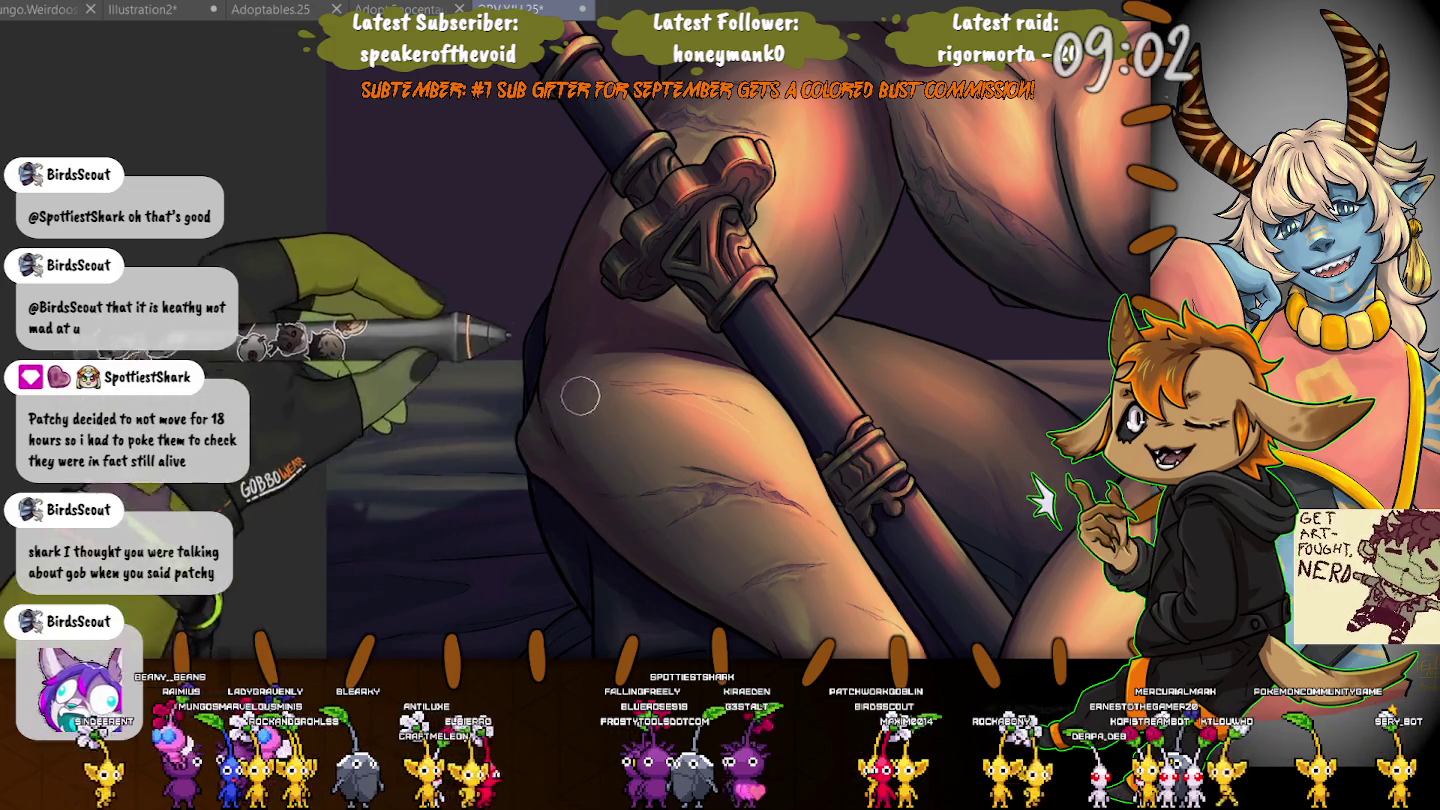
pyautogui.moveTo(578, 395); pyautogui.dragTo(397, 410)
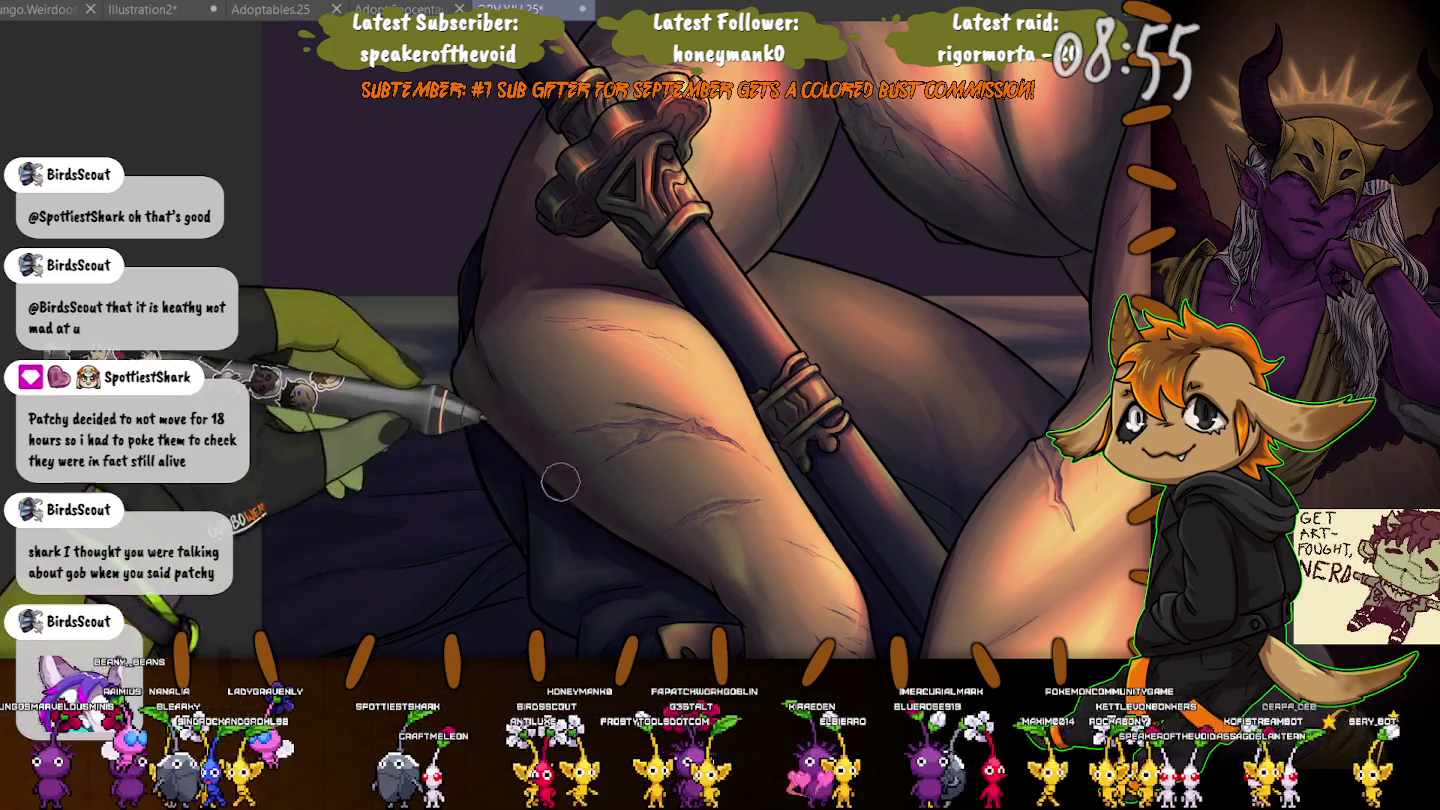
pyautogui.moveTo(566, 373); pyautogui.dragTo(406, 90)
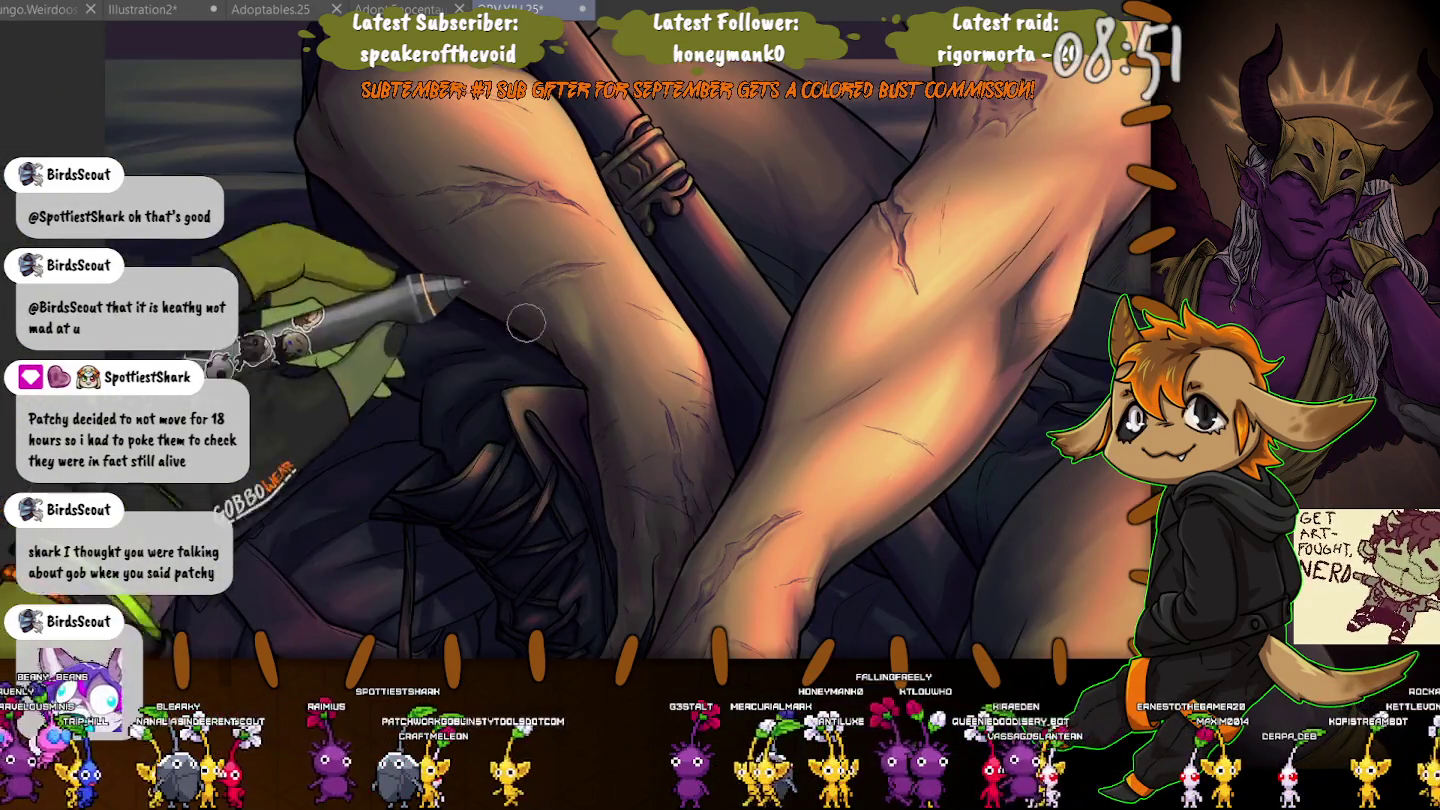
# Zoom into the belly to paint shading and scars, then zoom back out to check.
pyautogui.scroll(-2, 432, 427)
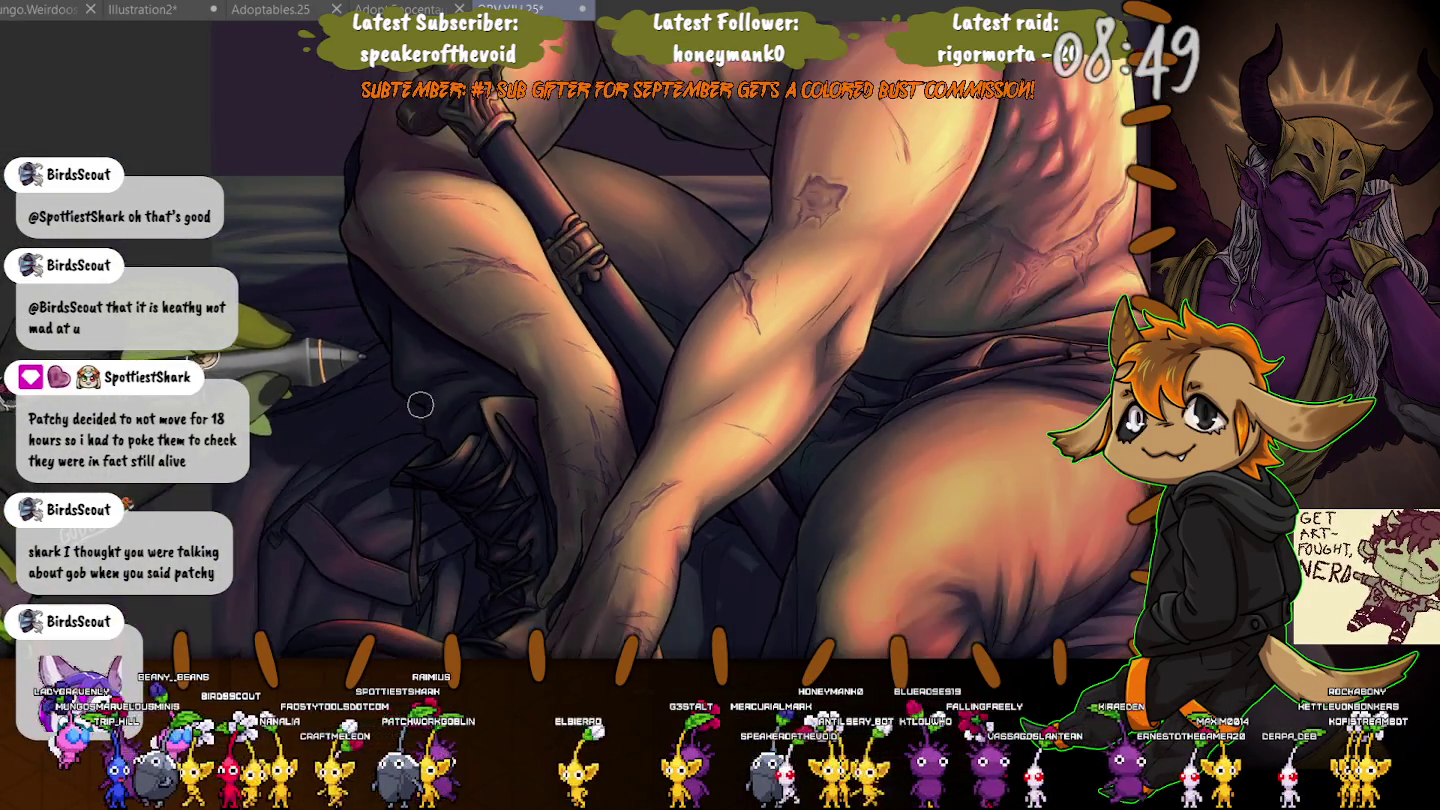
pyautogui.scroll(-2, 278, 325)
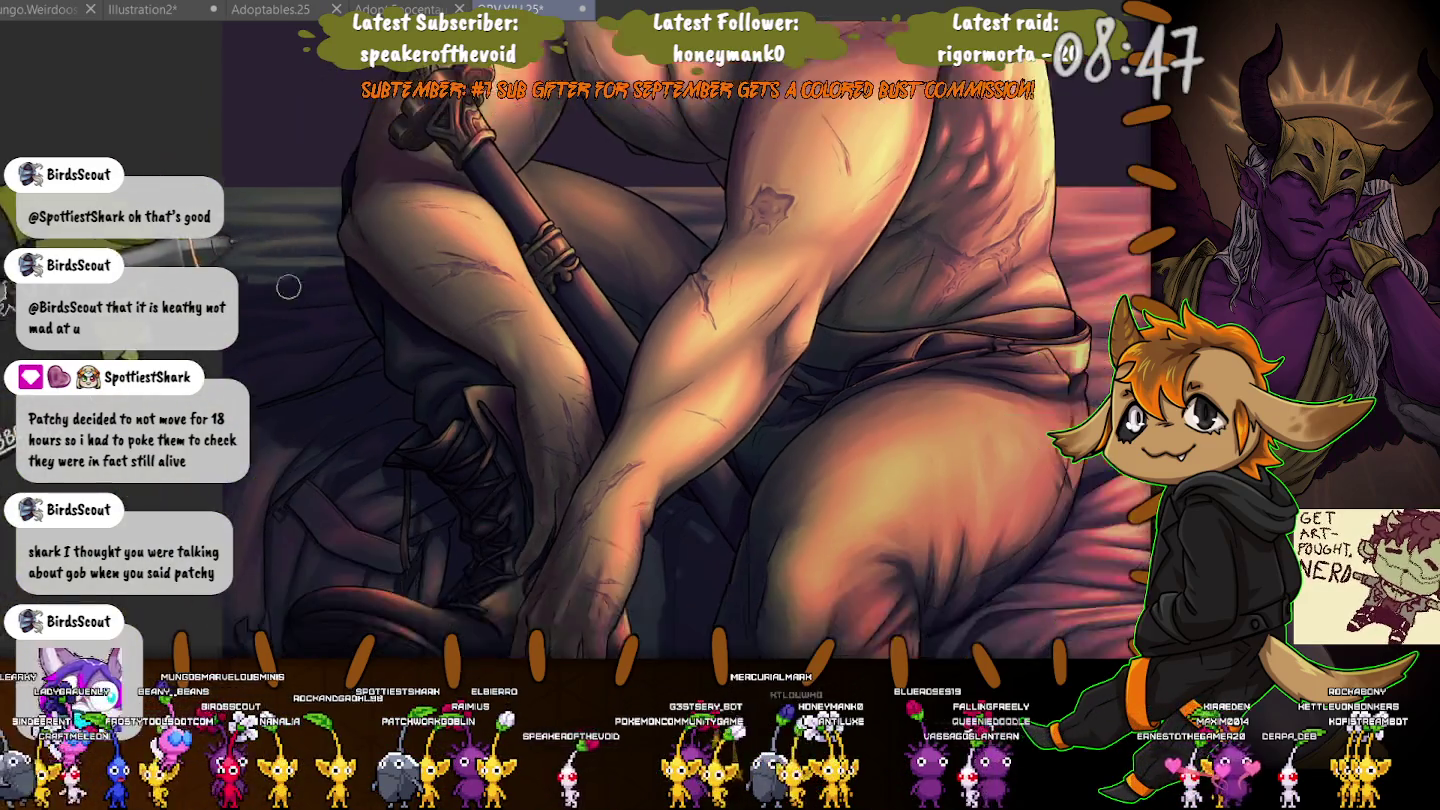
pyautogui.scroll(5, 289, 331)
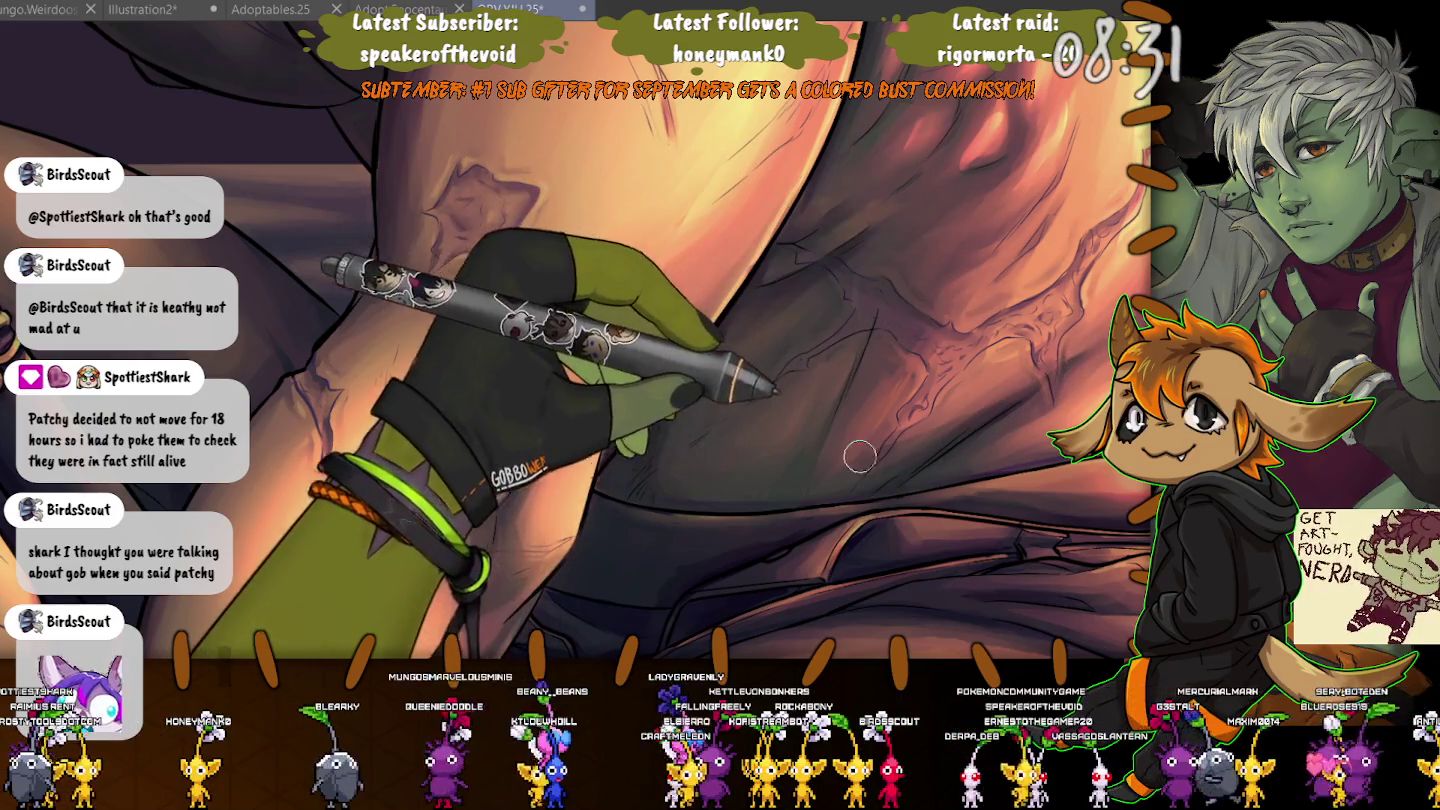
pyautogui.scroll(-2, 880, 458)
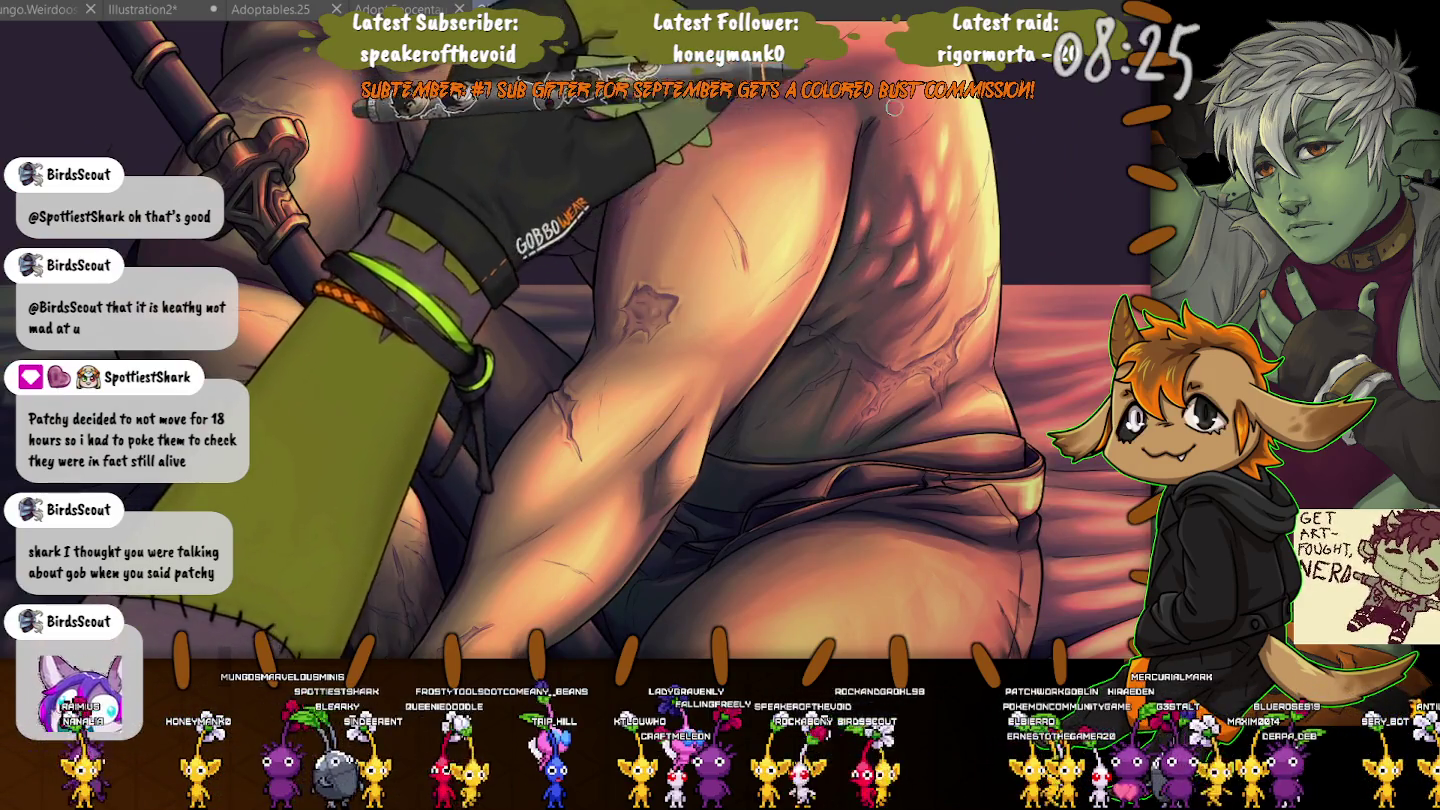
pyautogui.scroll(2, 898, 212)
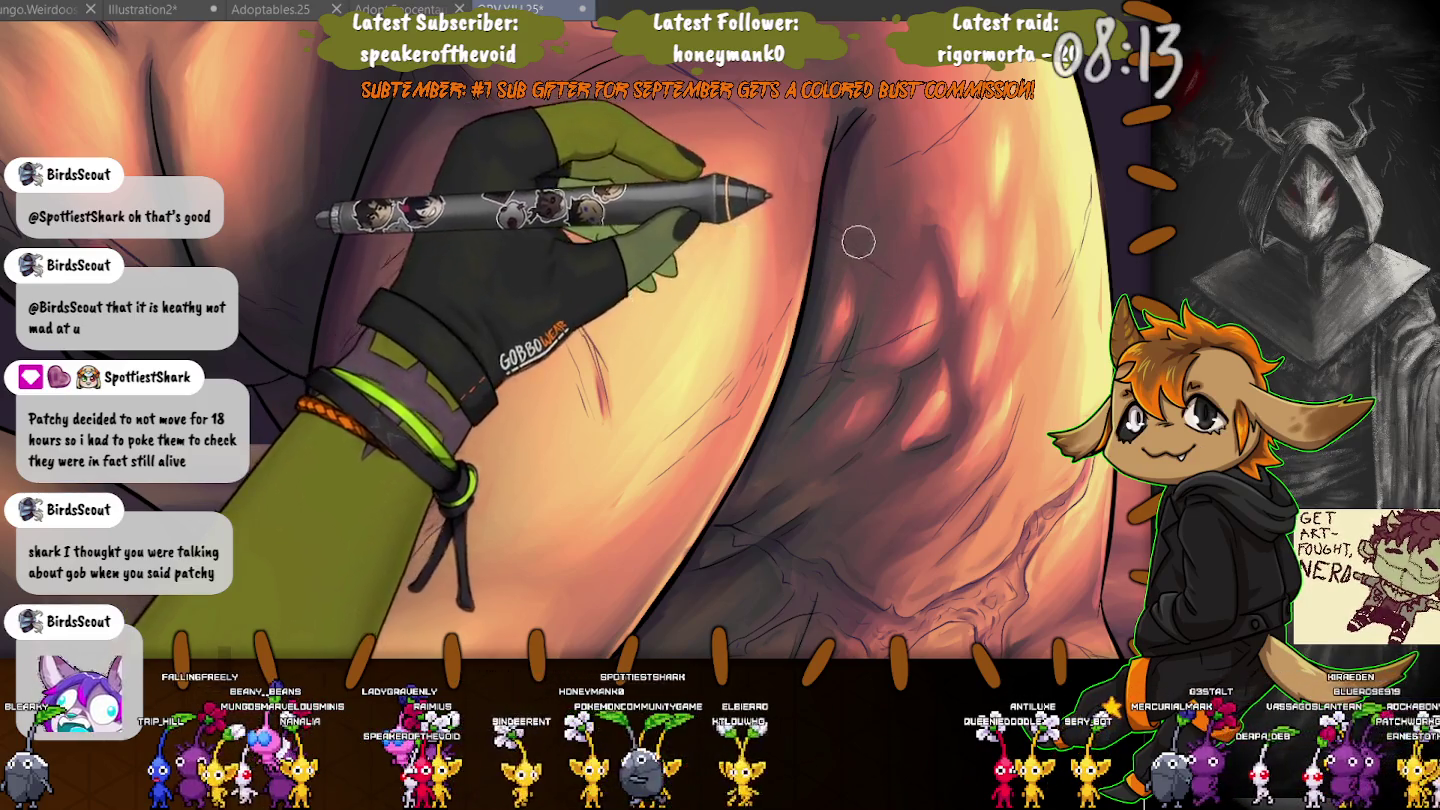
pyautogui.scroll(-5, 837, 230)
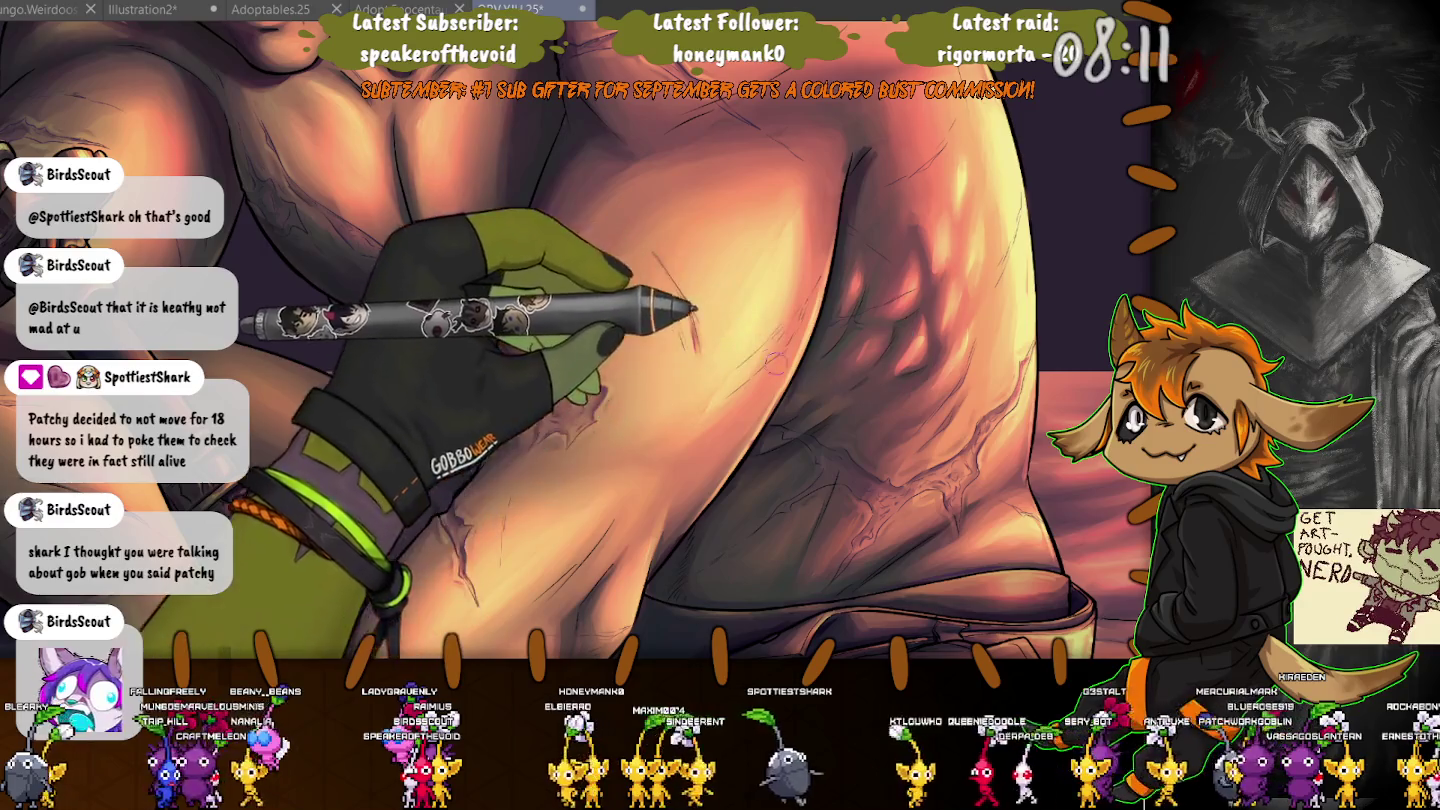
pyautogui.scroll(-3, 864, 357)
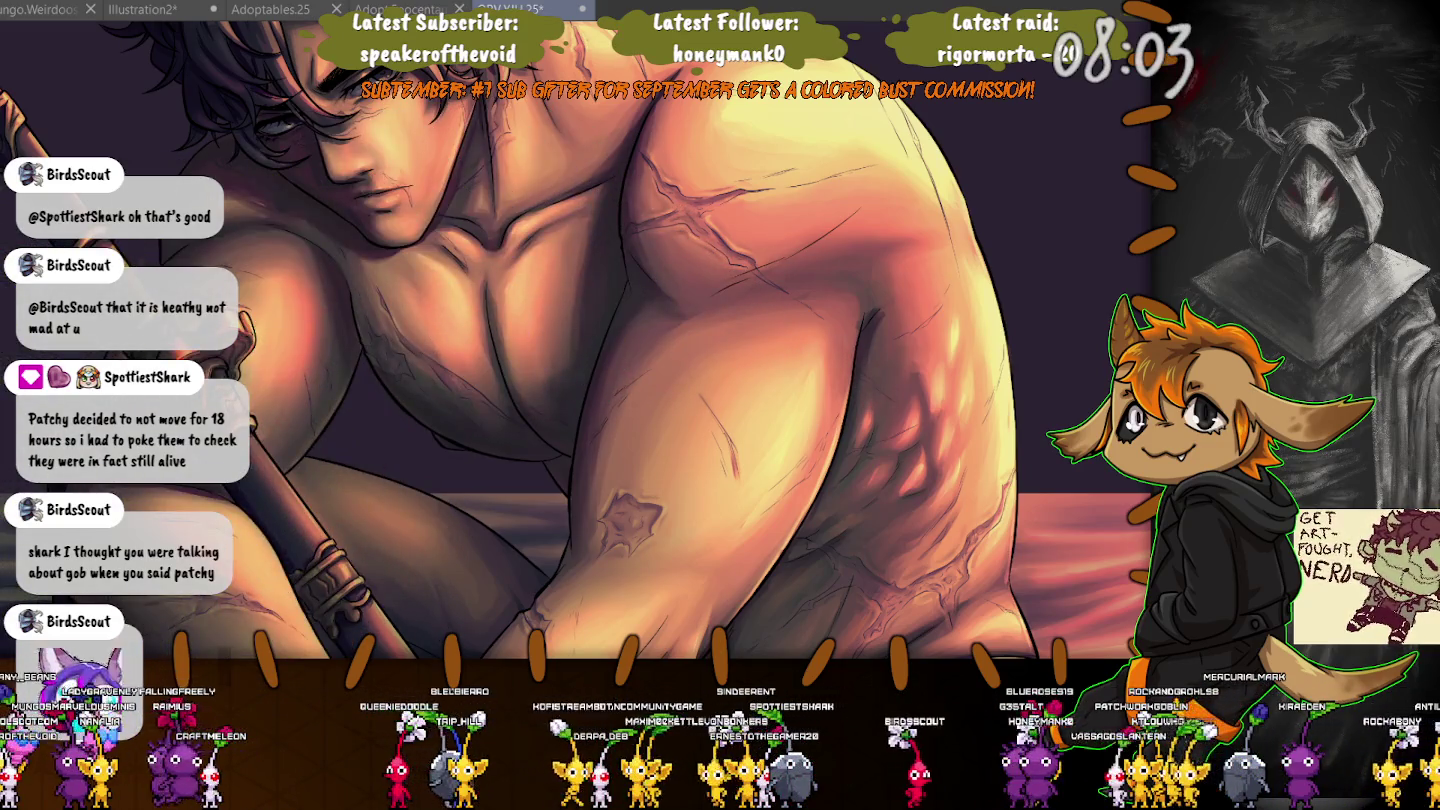
# Zoom into the chest and collarbones for shading, then centre the view on the face.
pyautogui.scroll(3, 646, 459)
pyautogui.scroll(2, 646, 459)
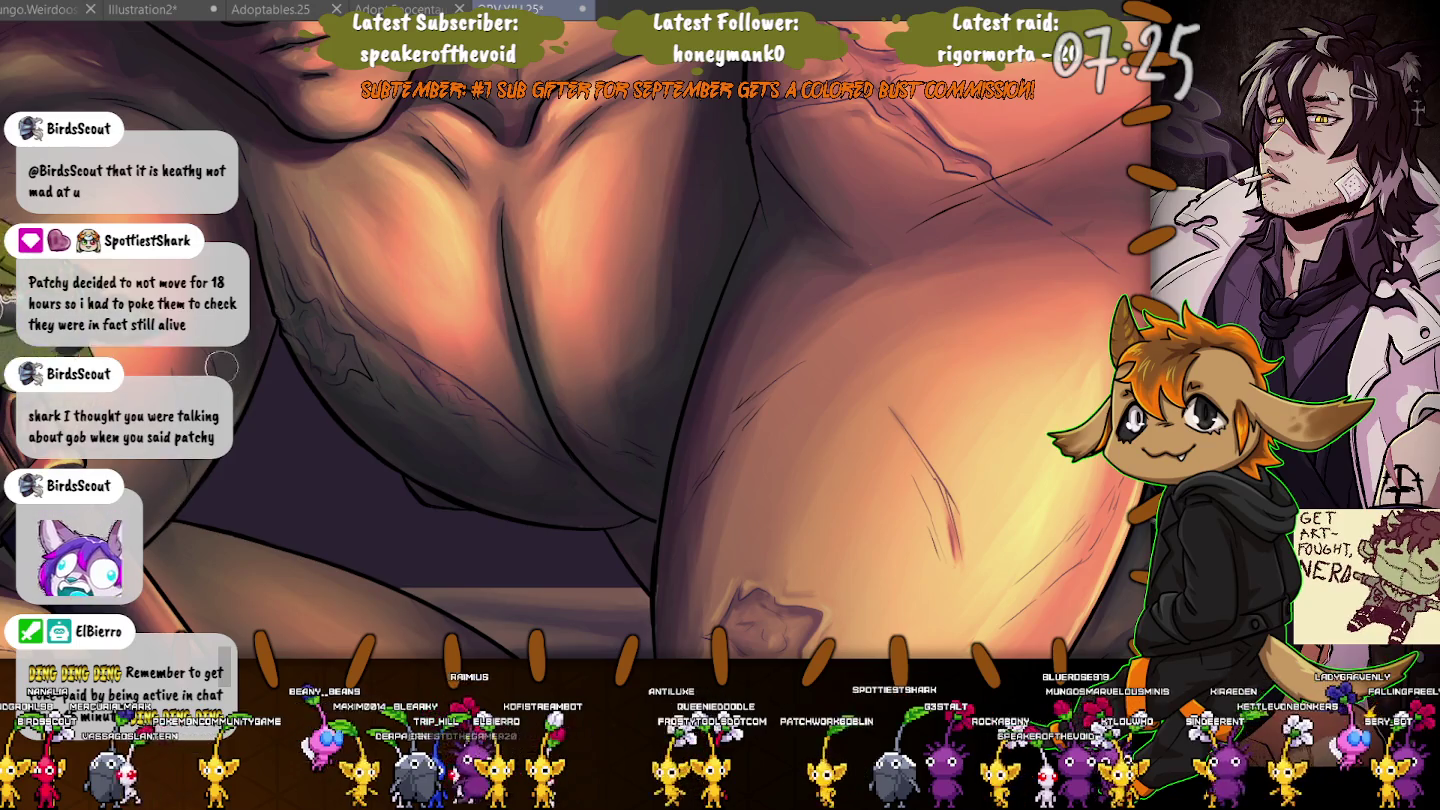
pyautogui.scroll(-3, 301, 271)
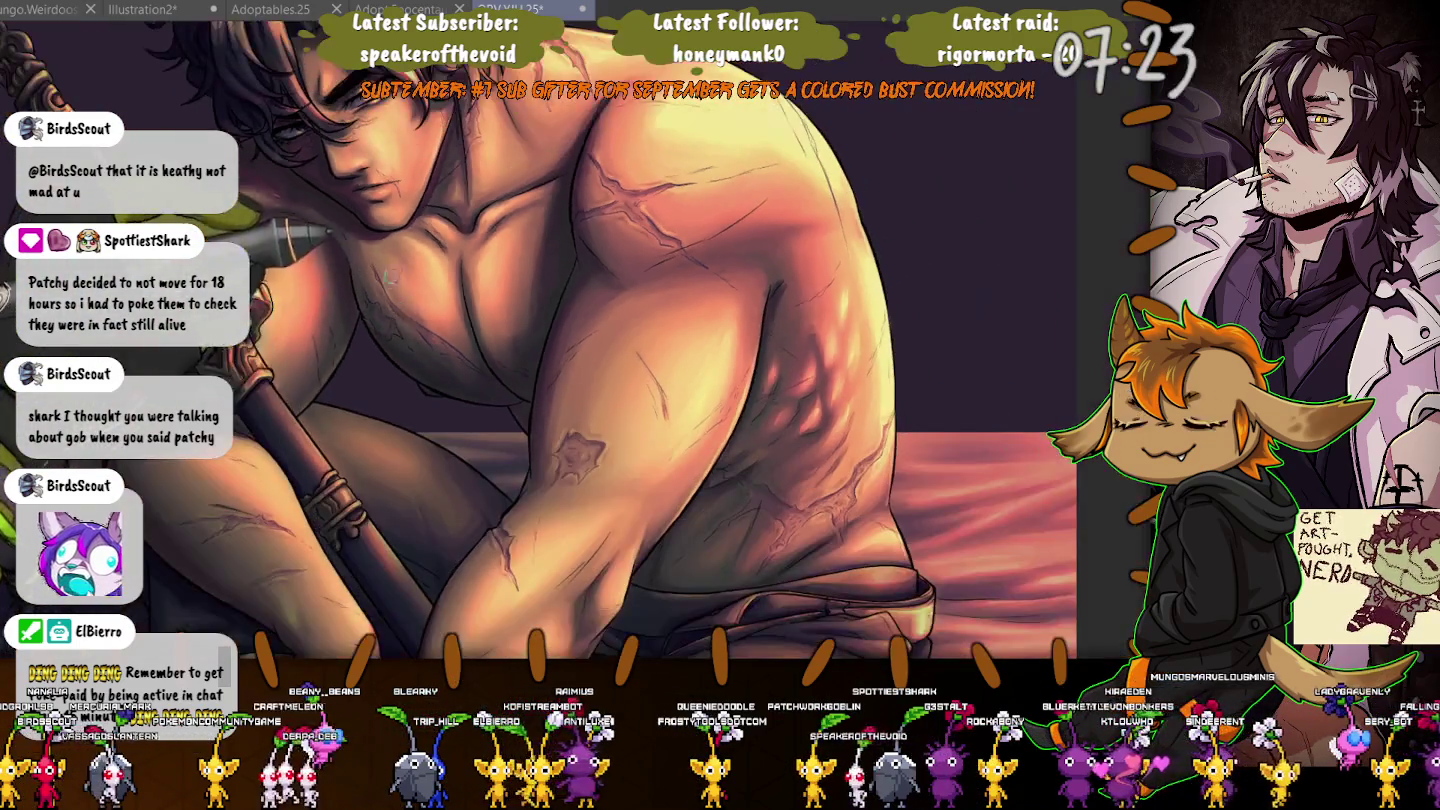
pyautogui.scroll(3, 455, 201)
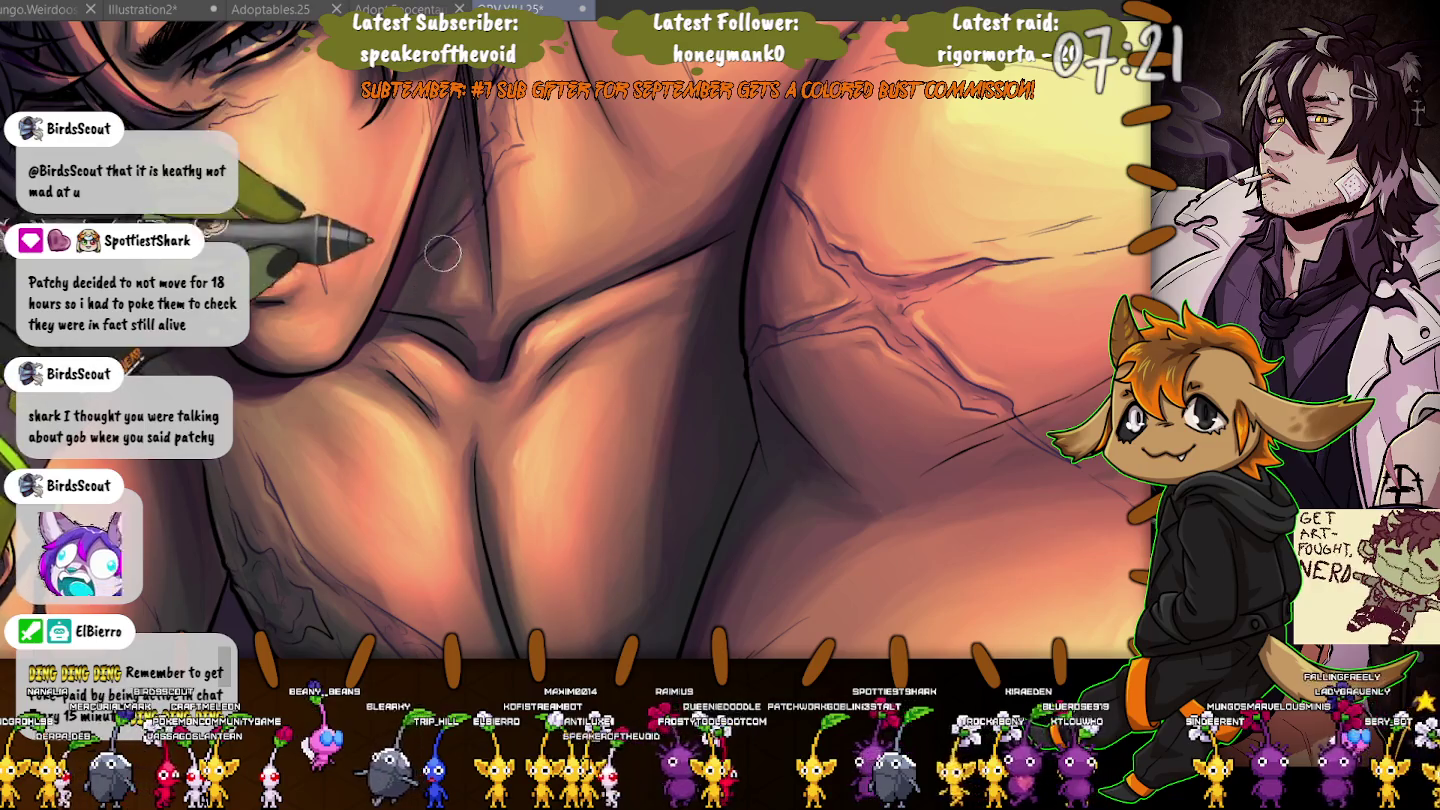
pyautogui.scroll(3, 443, 253)
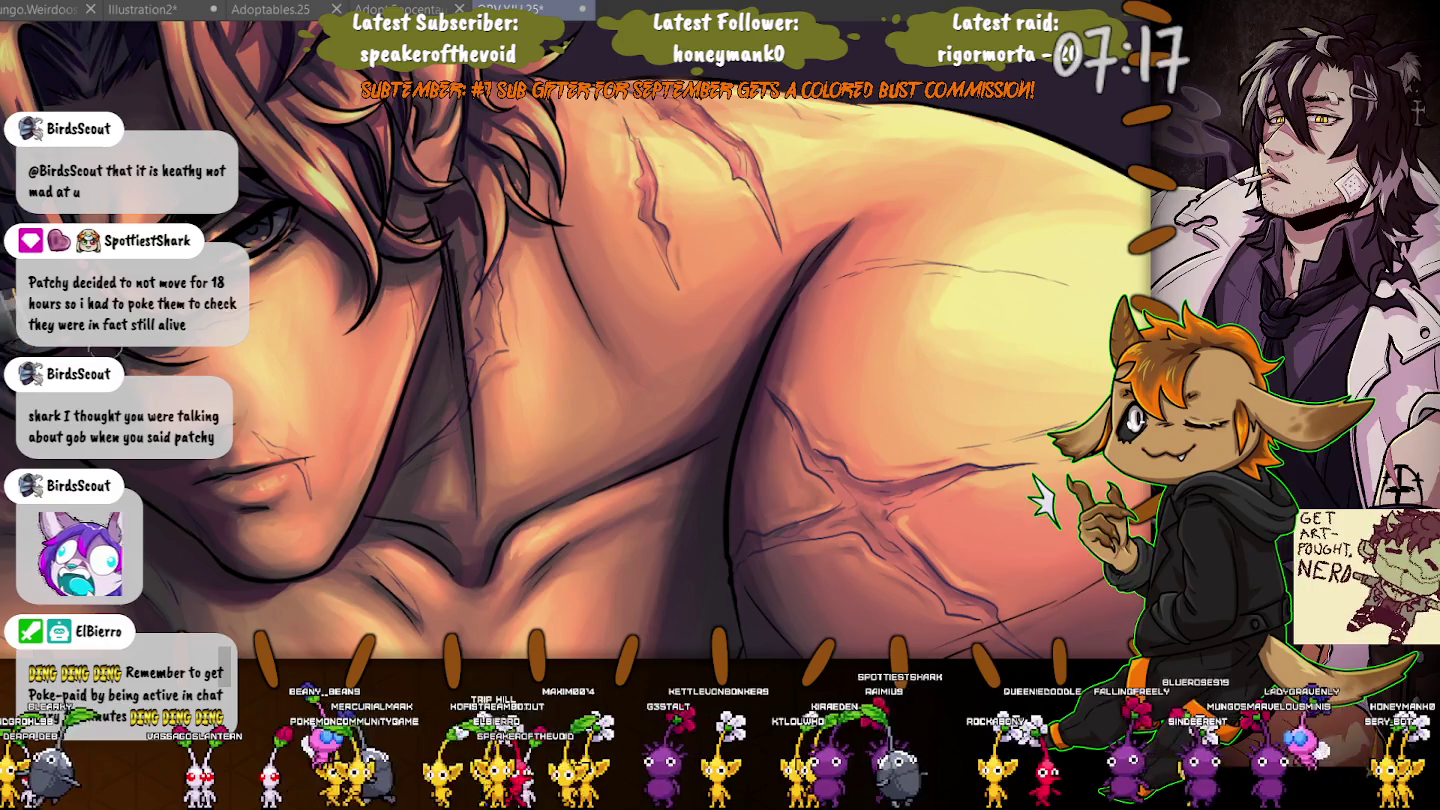
pyautogui.moveTo(150, 285); pyautogui.dragTo(365, 345)
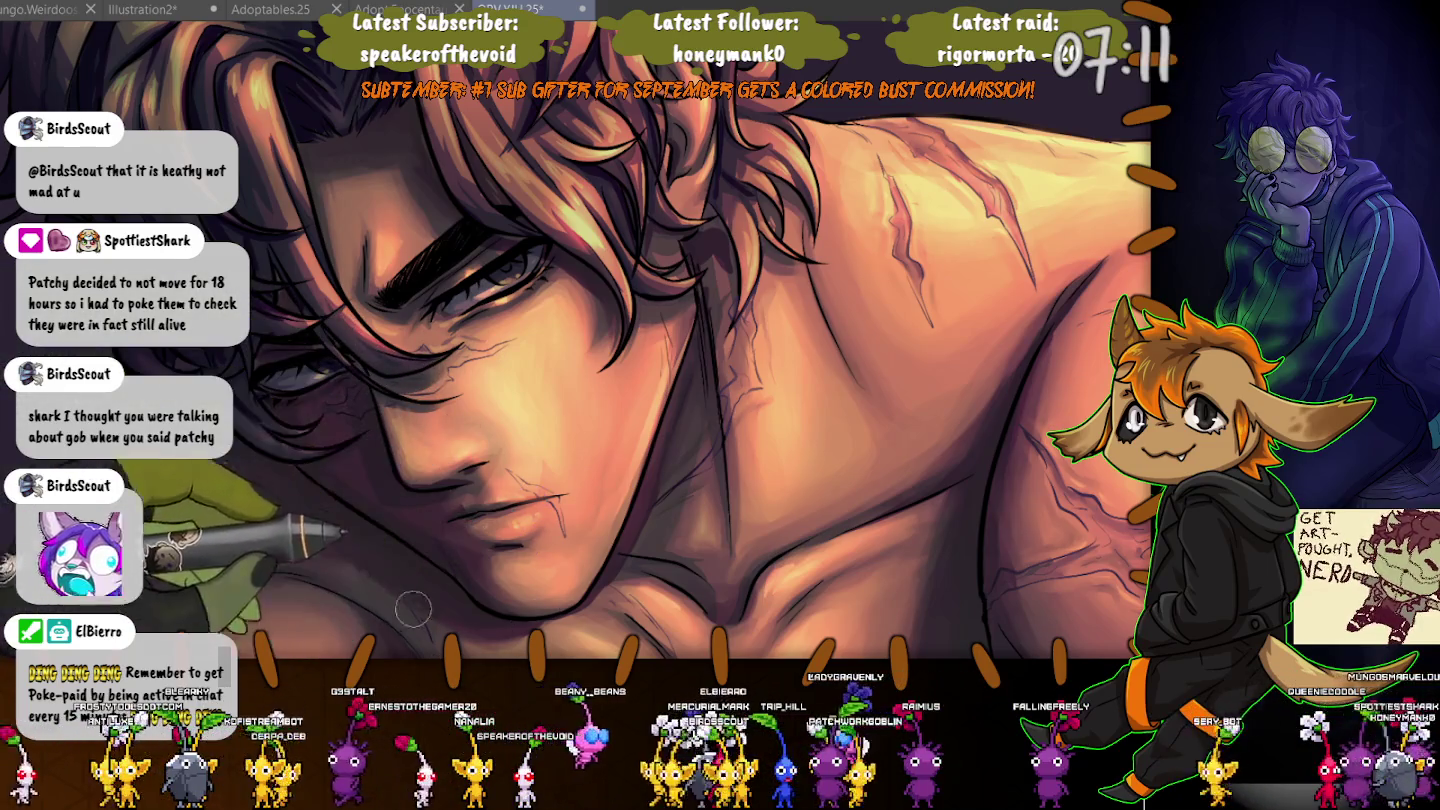
# Shrink the brush to paint the lip scar, then move the view to the eye.
pyautogui.scroll(3, 470, 437)
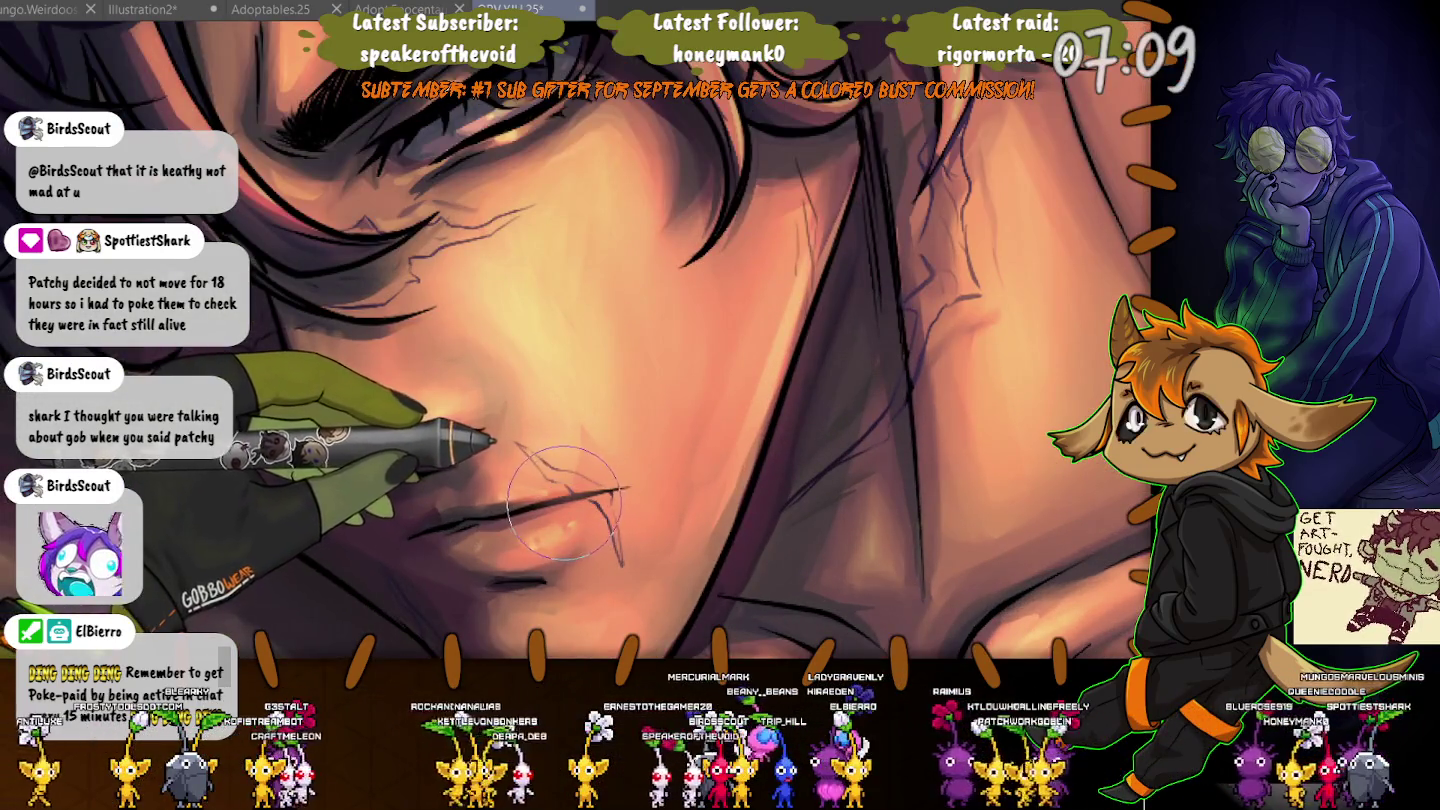
pyautogui.press('[')
pyautogui.press('[')
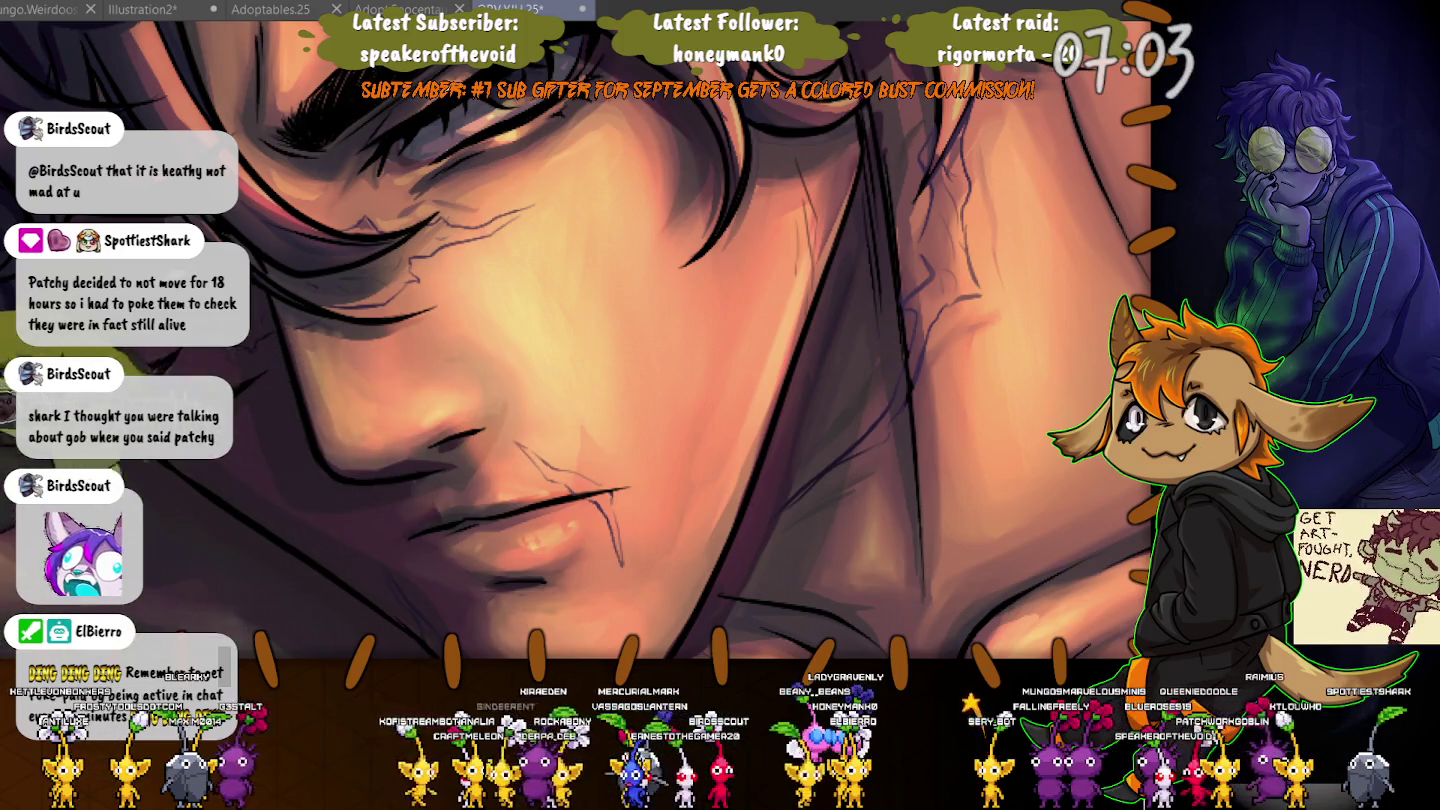
pyautogui.moveTo(270, 520); pyautogui.dragTo(437, 547)
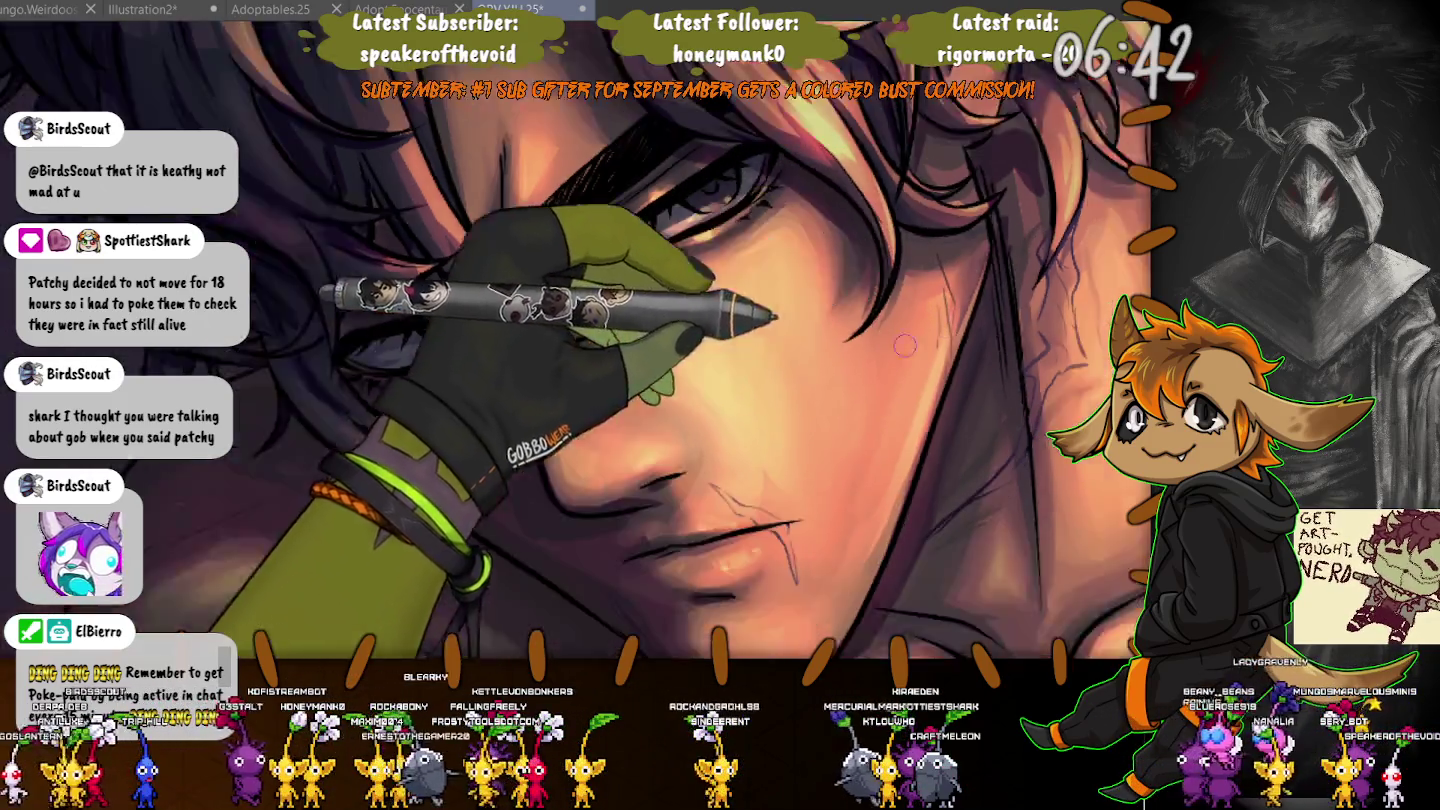
pyautogui.scroll(-2, 640, 350)
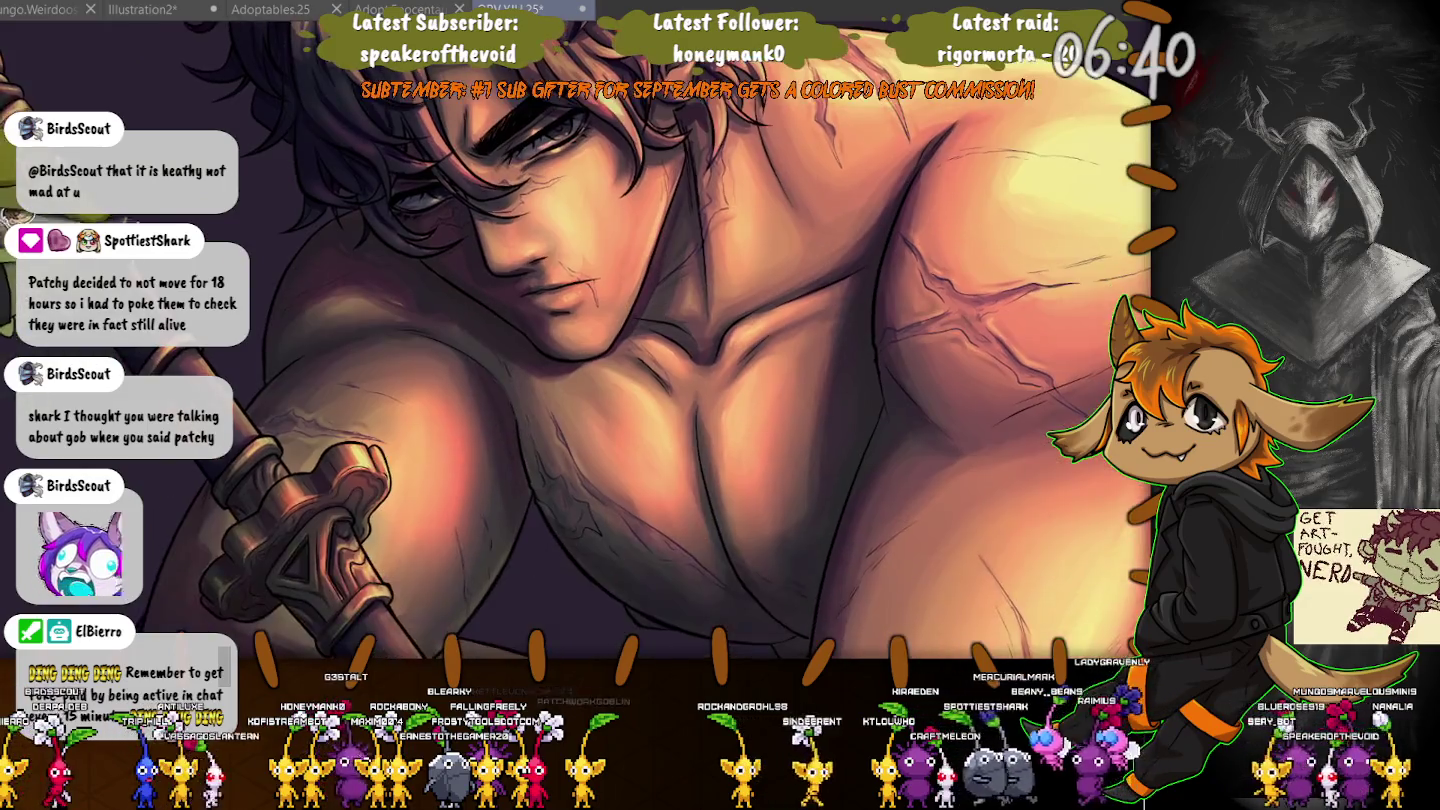
# Zoom and pan to show the torso and the staff's ornate head.
pyautogui.scroll(2, 318, 438)
pyautogui.scroll(2, 450, 400)
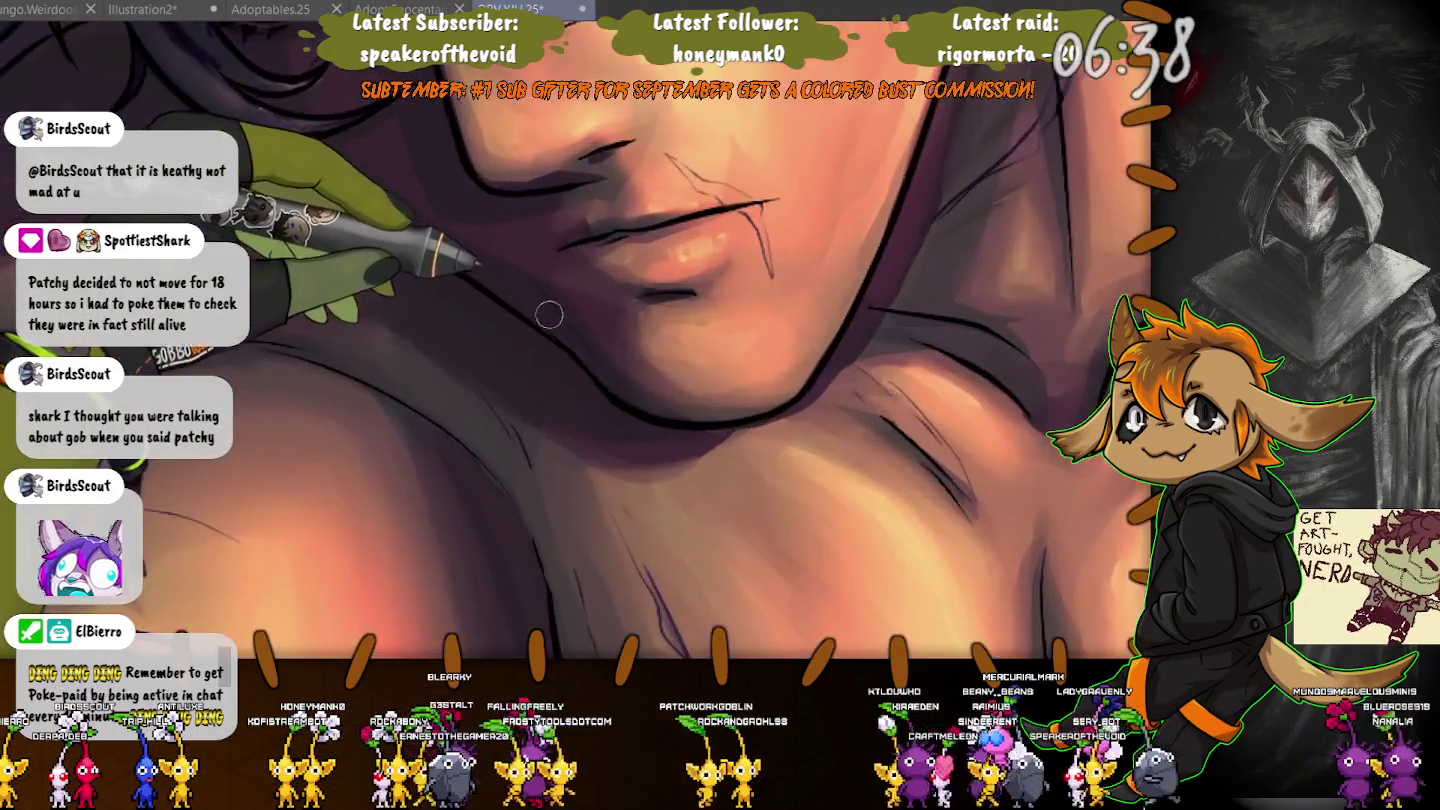
pyautogui.scroll(-3, 616, 395)
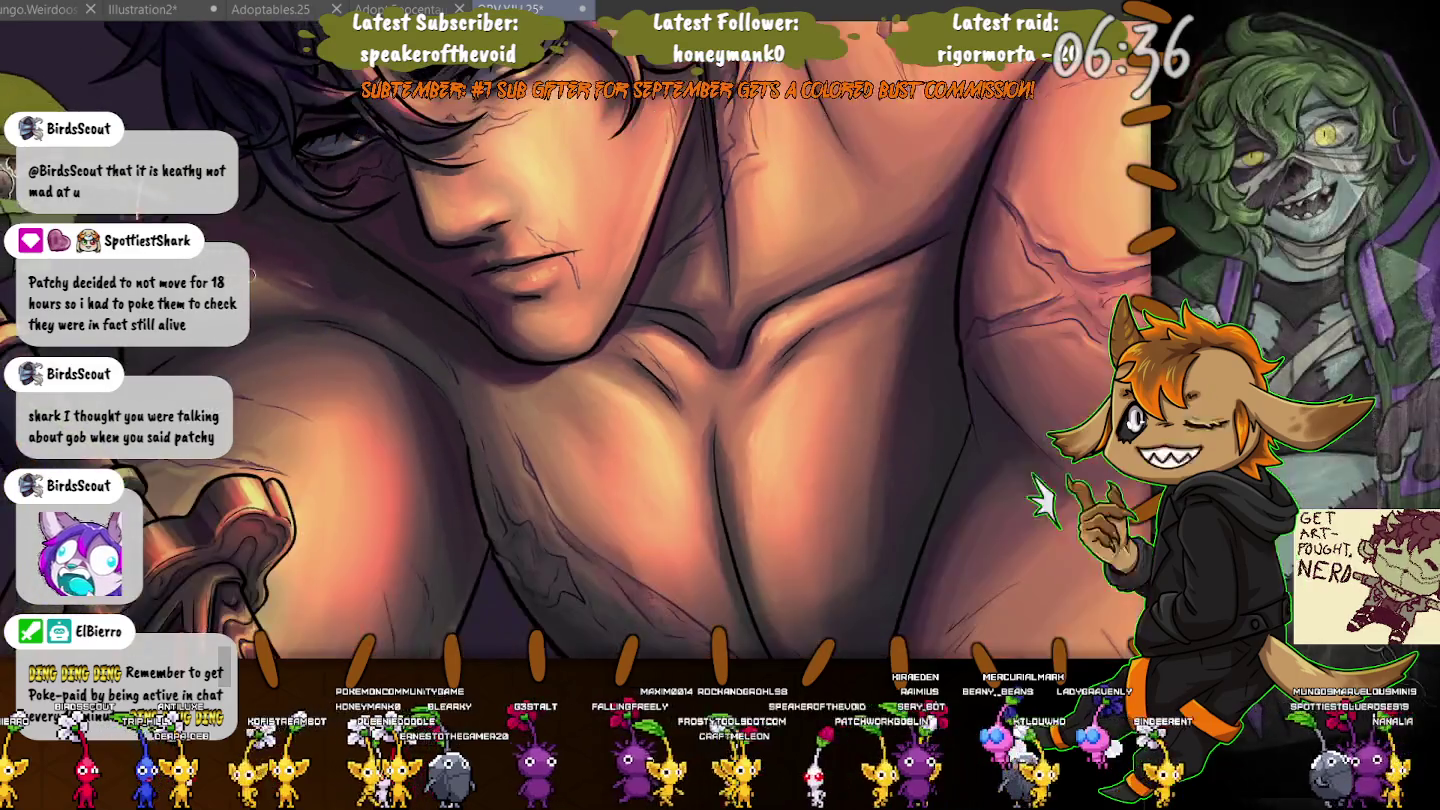
pyautogui.scroll(-1, 616, 395)
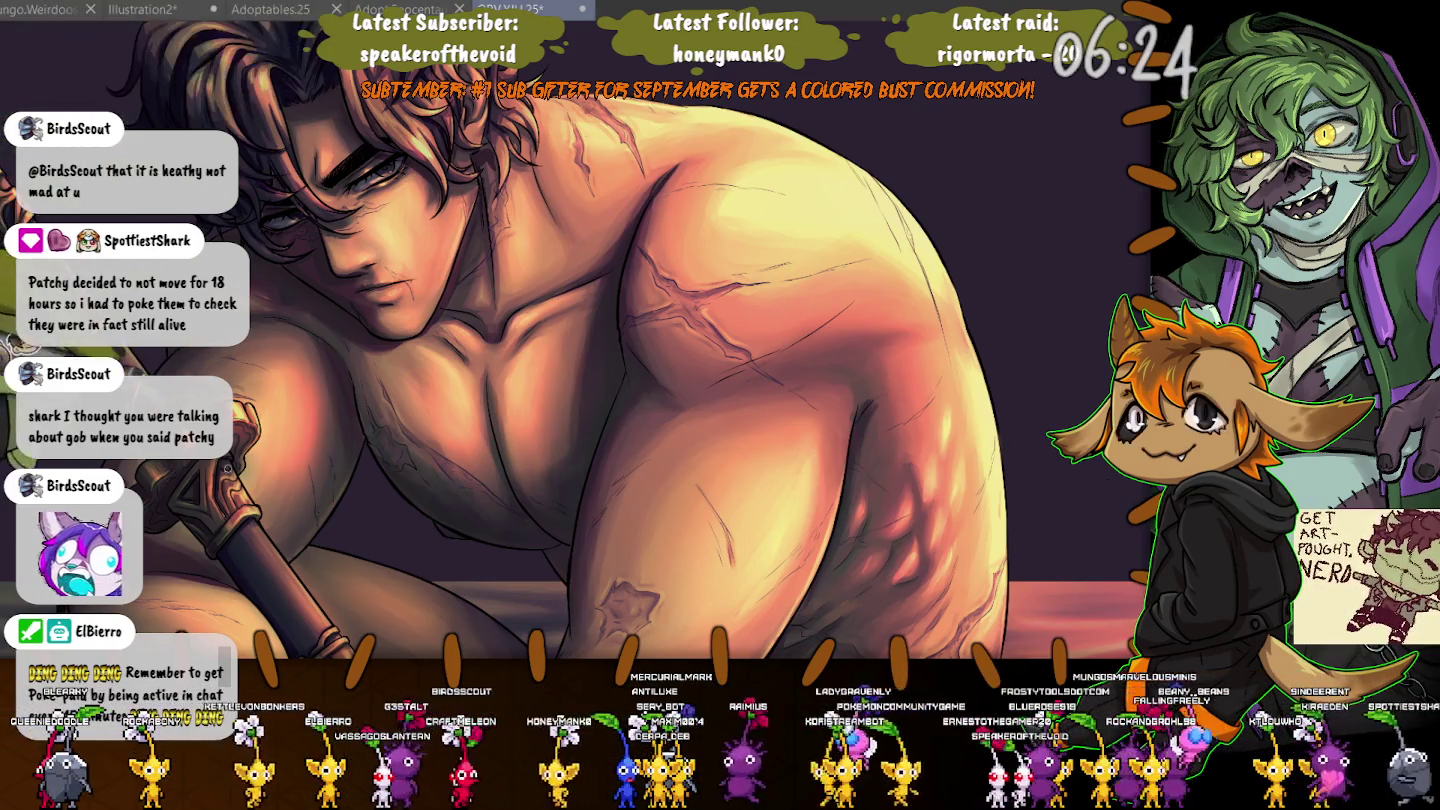
pyautogui.scroll(1, 565, 250)
pyautogui.moveTo(216, 493); pyautogui.dragTo(356, 343)
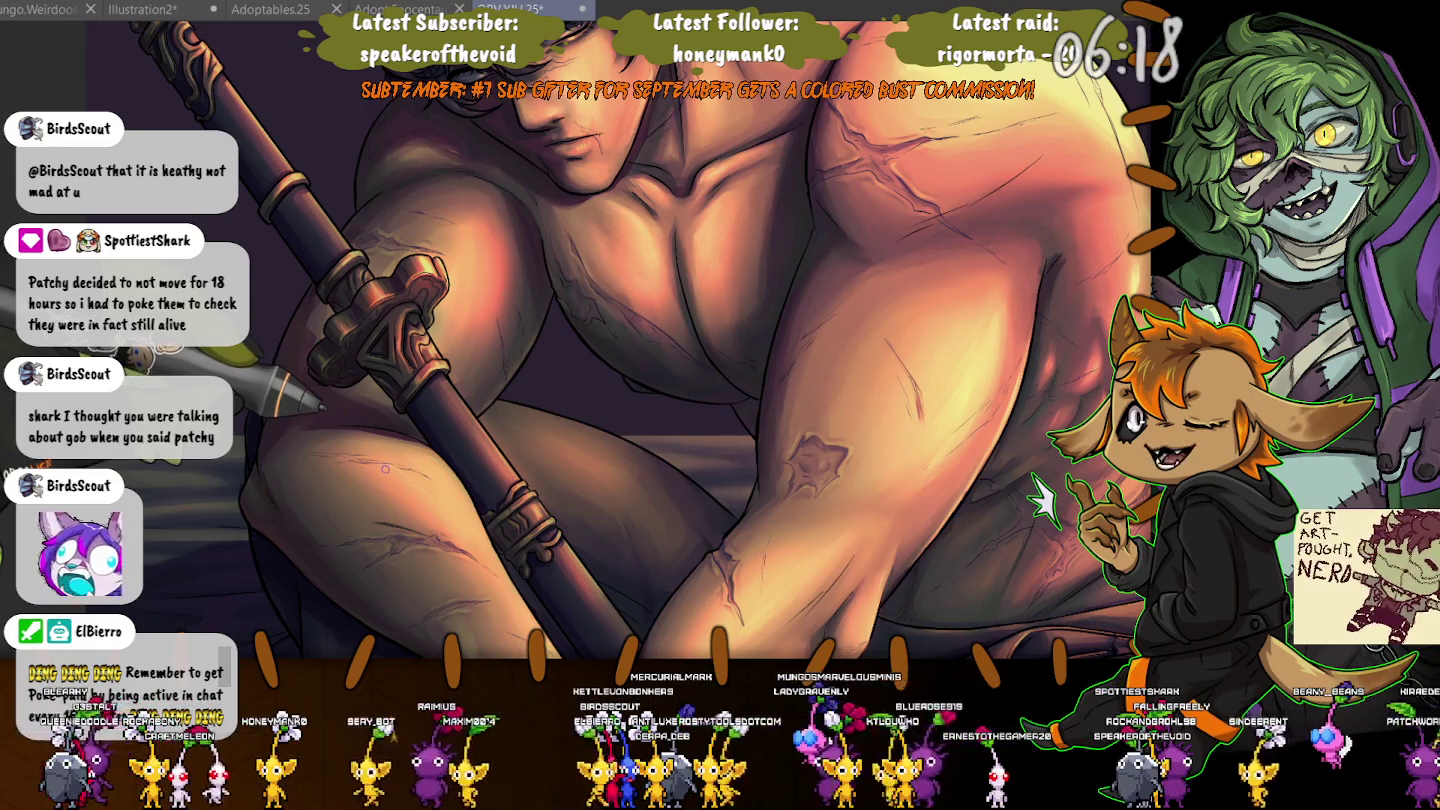
pyautogui.scroll(2, 385, 468)
pyautogui.scroll(3, 305, 528)
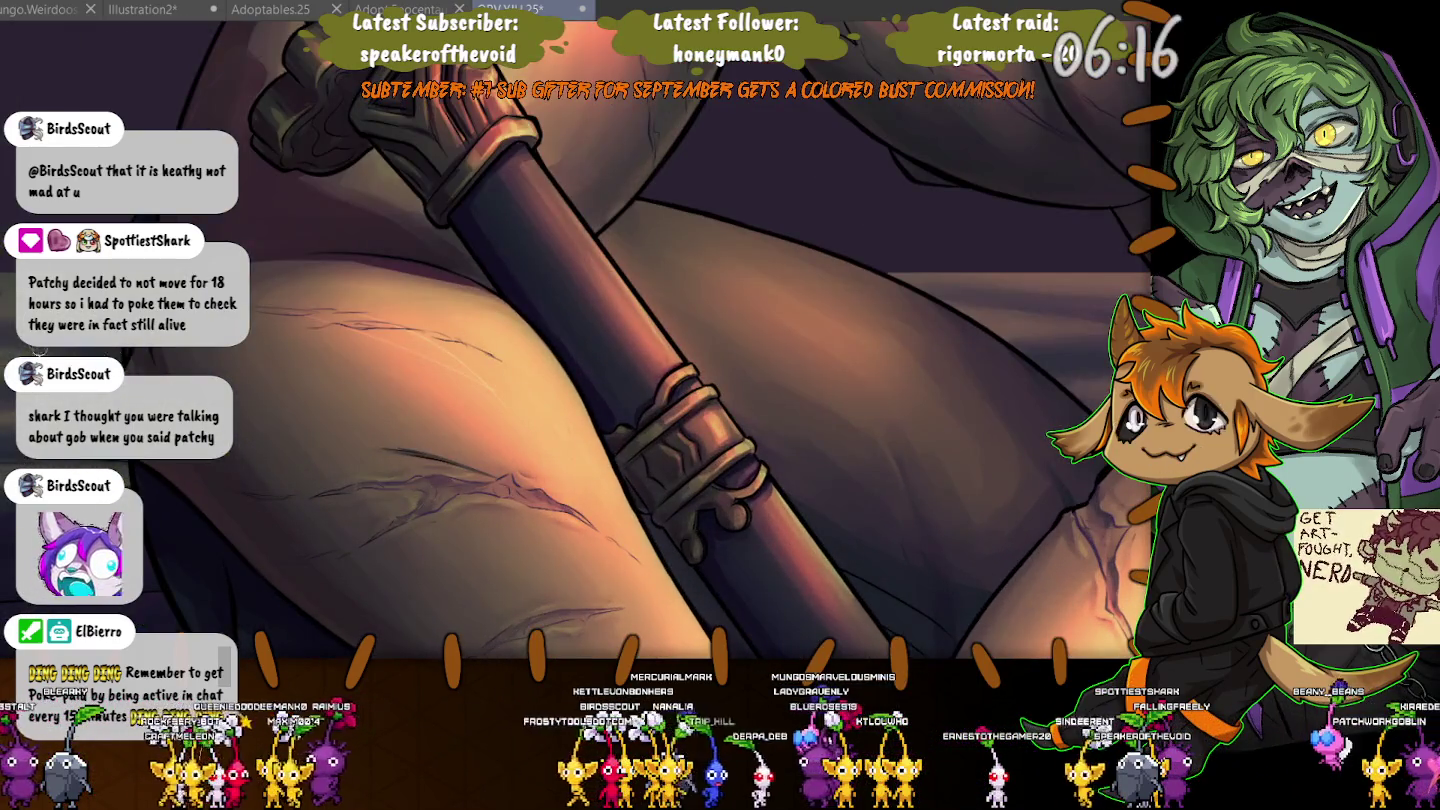
pyautogui.moveTo(37, 350); pyautogui.dragTo(249, 541)
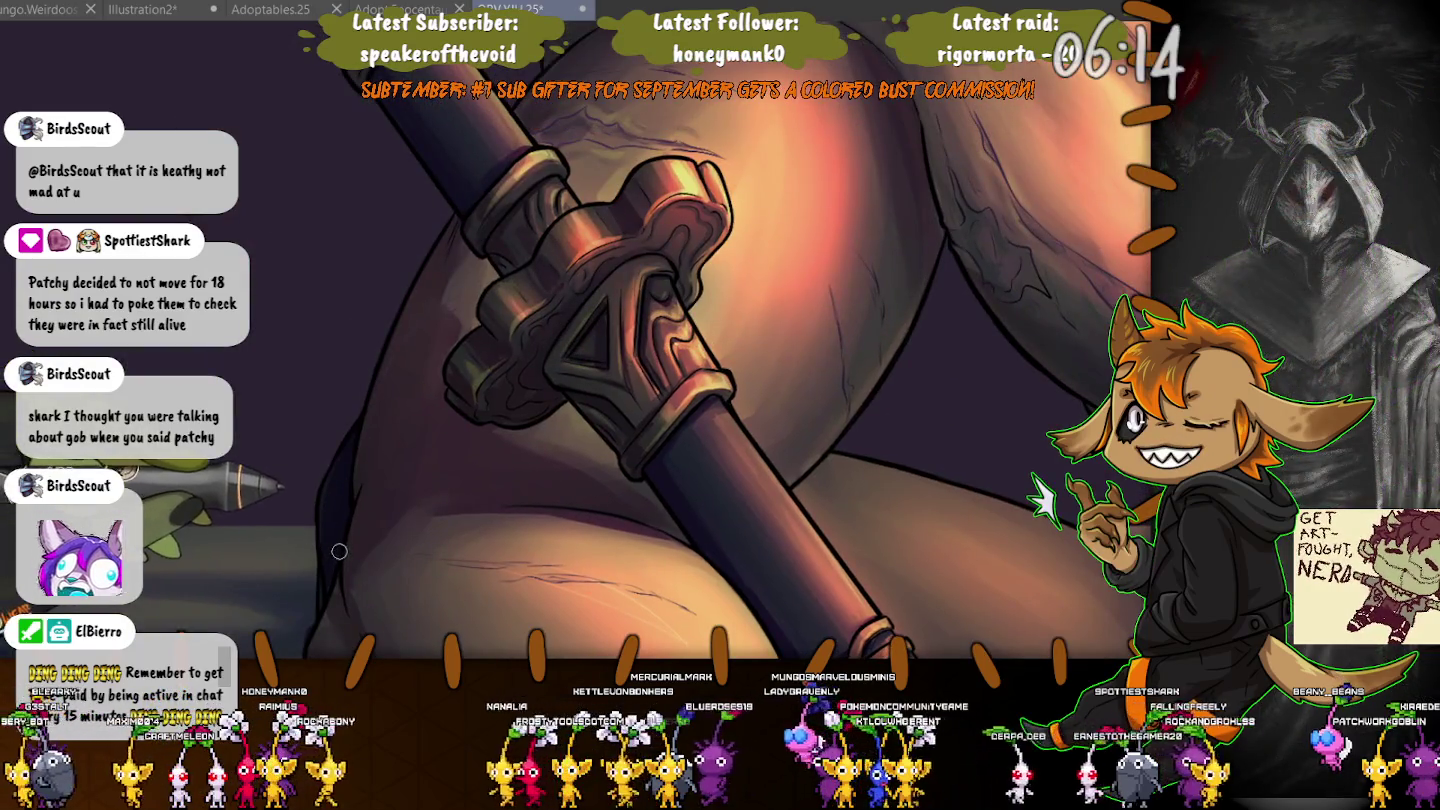
# Zoom close on the arm and torso to refine scars, then step back to the full figure.
pyautogui.scroll(-2, 340, 551)
pyautogui.scroll(2, 345, 552)
pyautogui.scroll(-1, 350, 553)
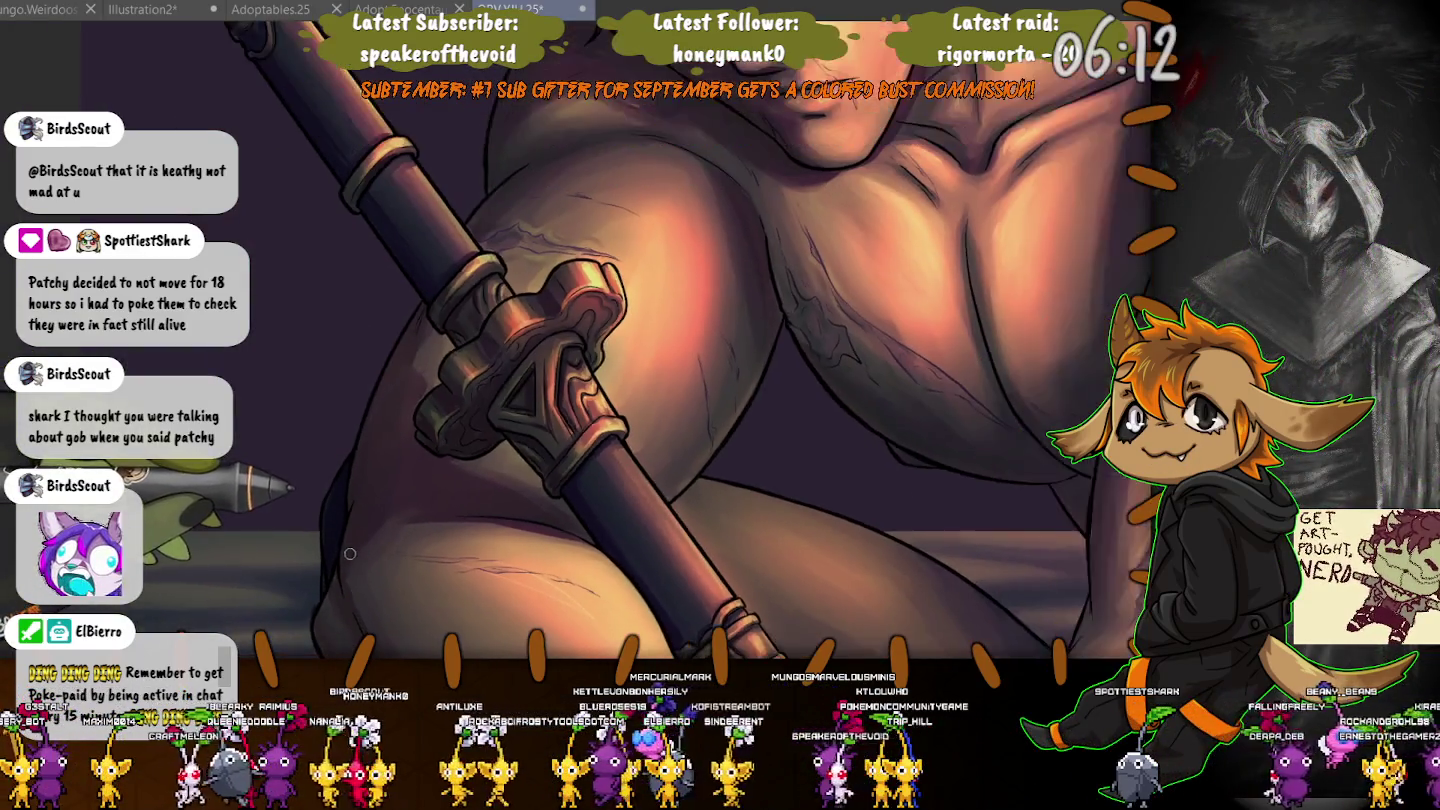
pyautogui.scroll(-3, 350, 553)
pyautogui.scroll(-2, 350, 553)
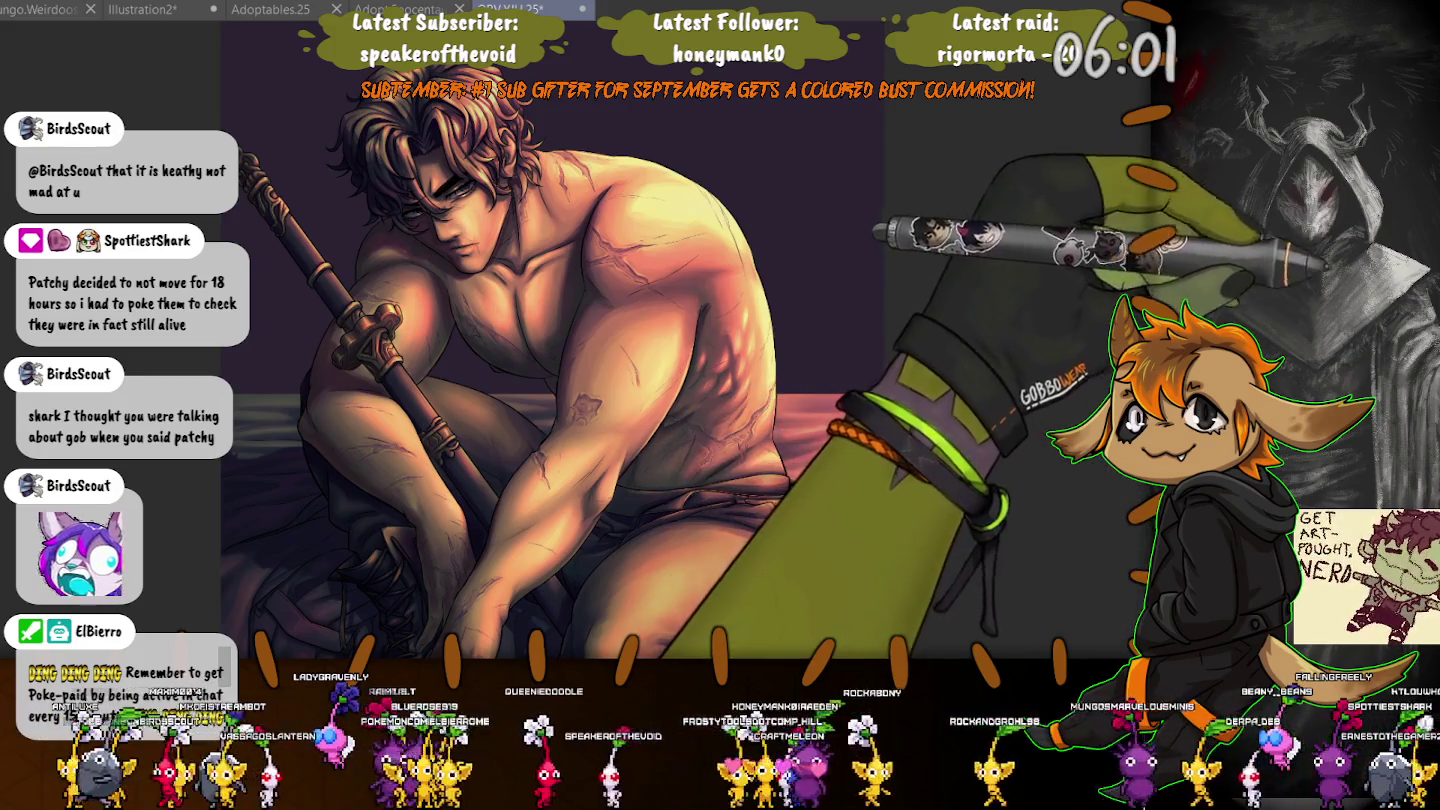
pyautogui.hotkey('ctrl', '+')
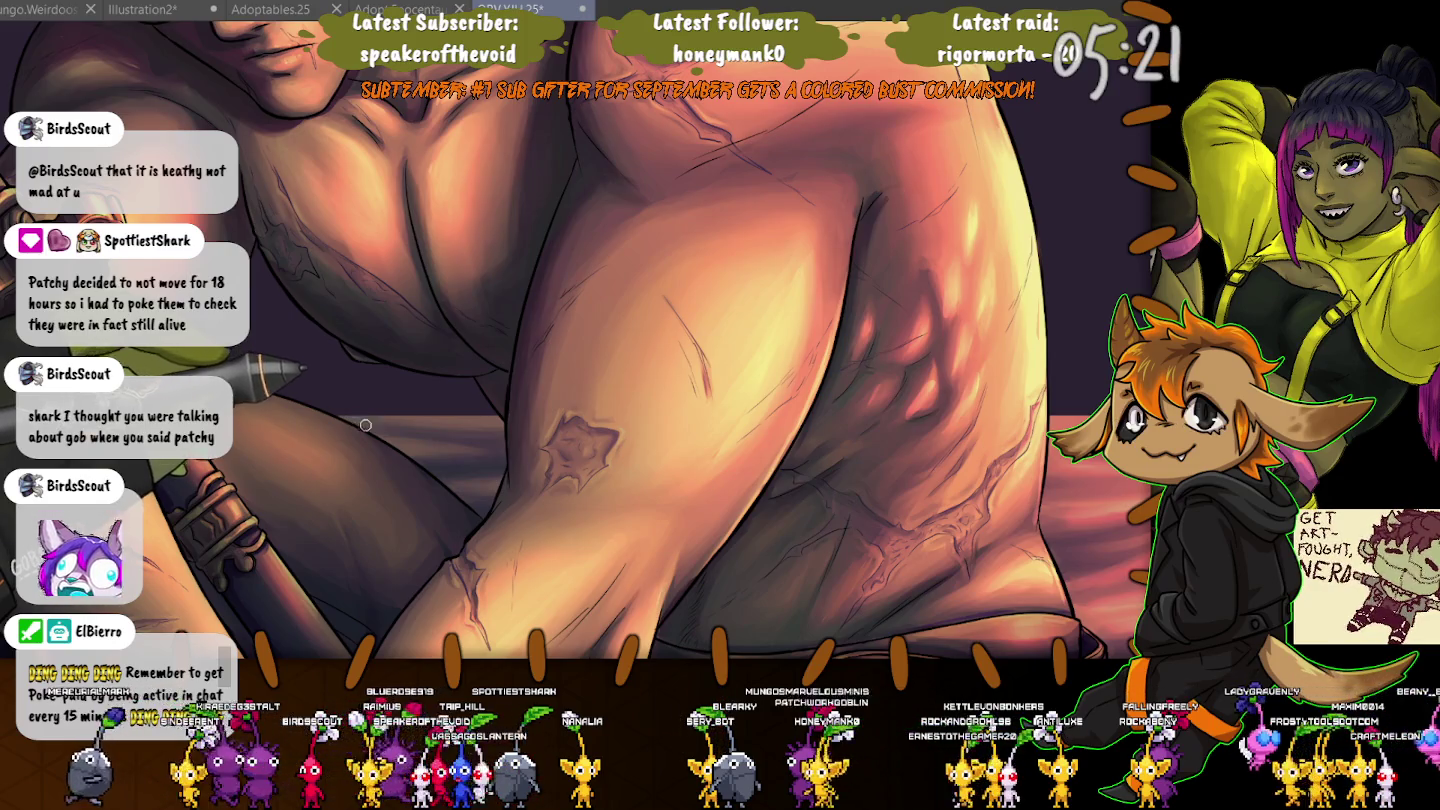
pyautogui.hotkey('ctrl', '-')
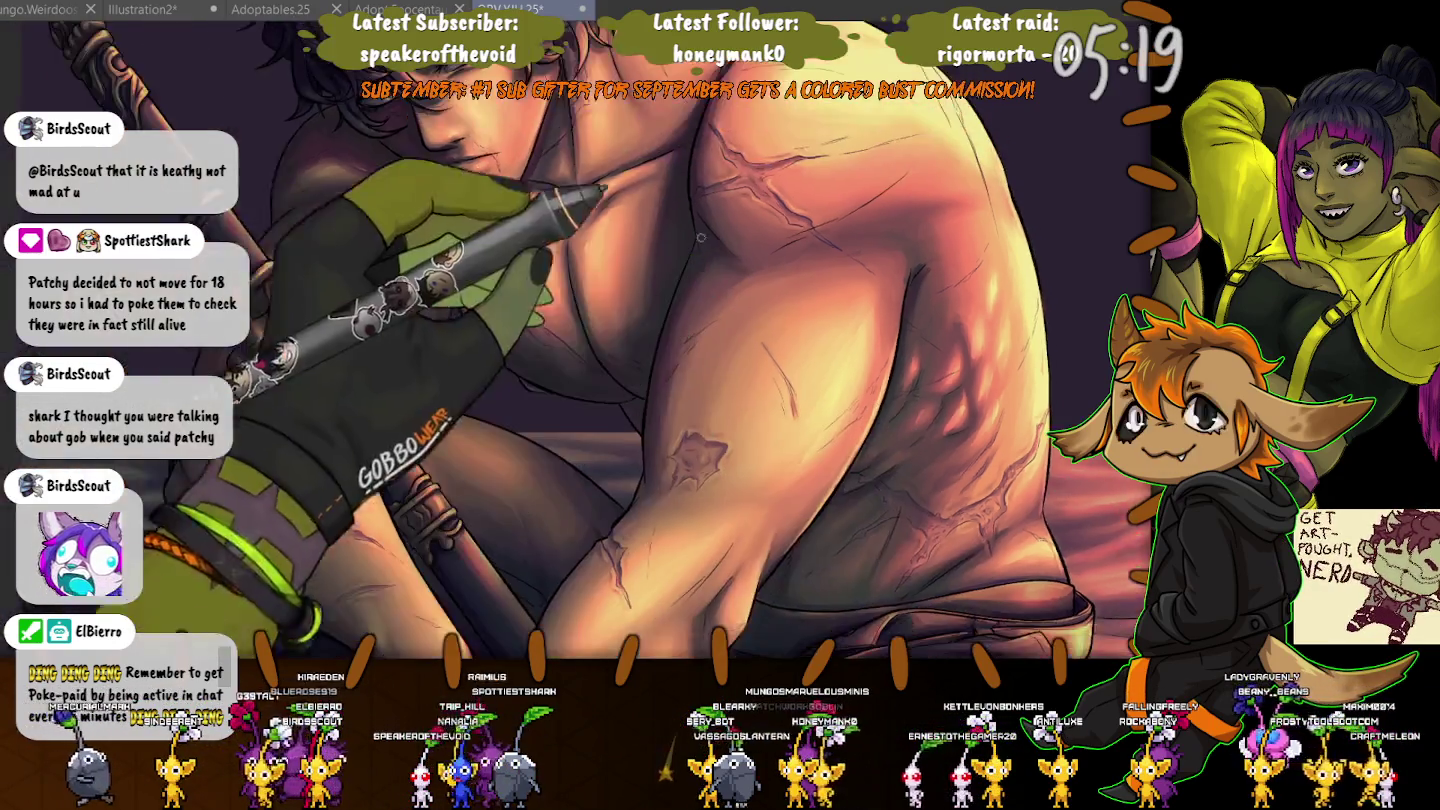
# Shift the figure higher in the view and zoom in close on the man's face.
pyautogui.scroll(3, 620, 340)
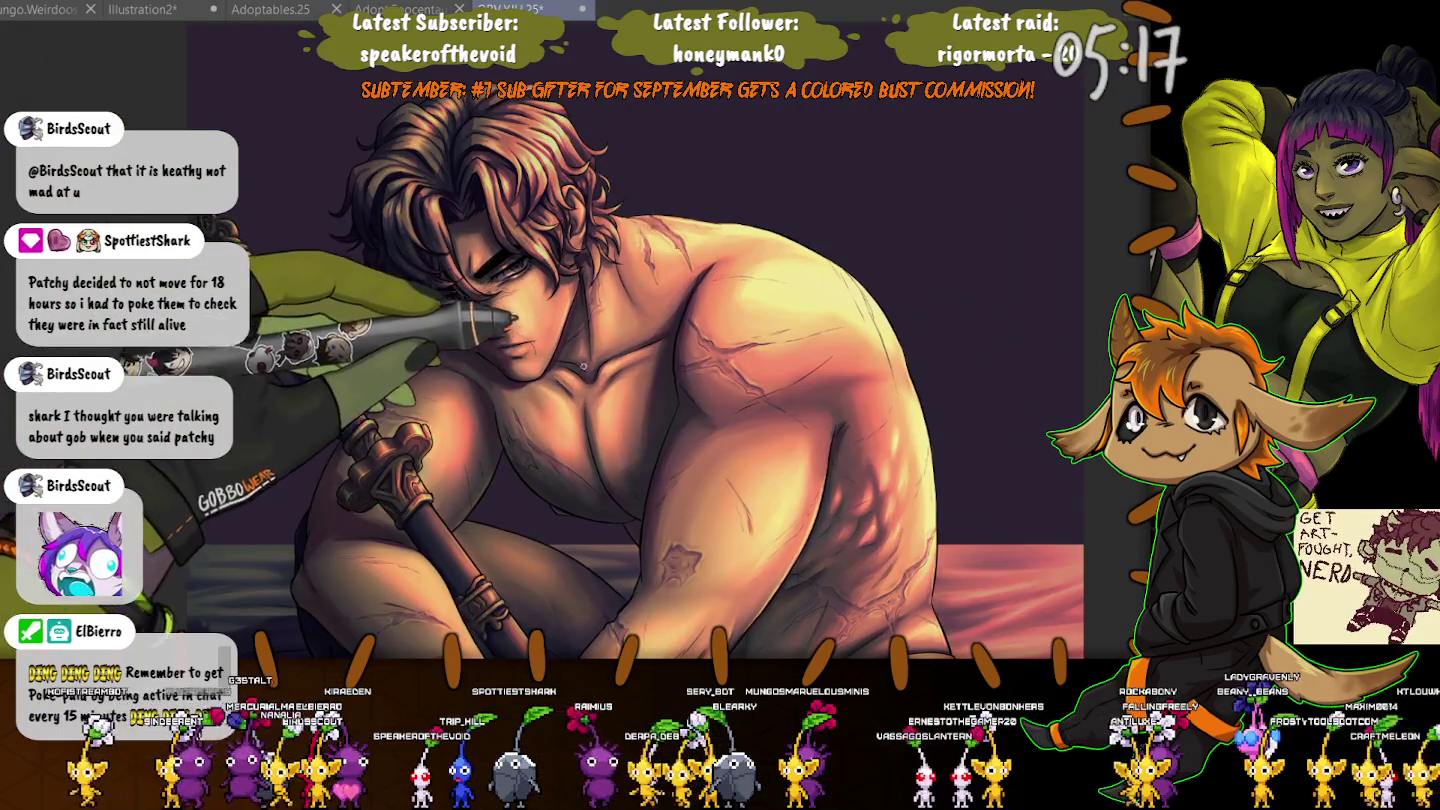
pyautogui.moveTo(567, 339); pyautogui.dragTo(522, 284)
pyautogui.scroll(-2, 583, 322)
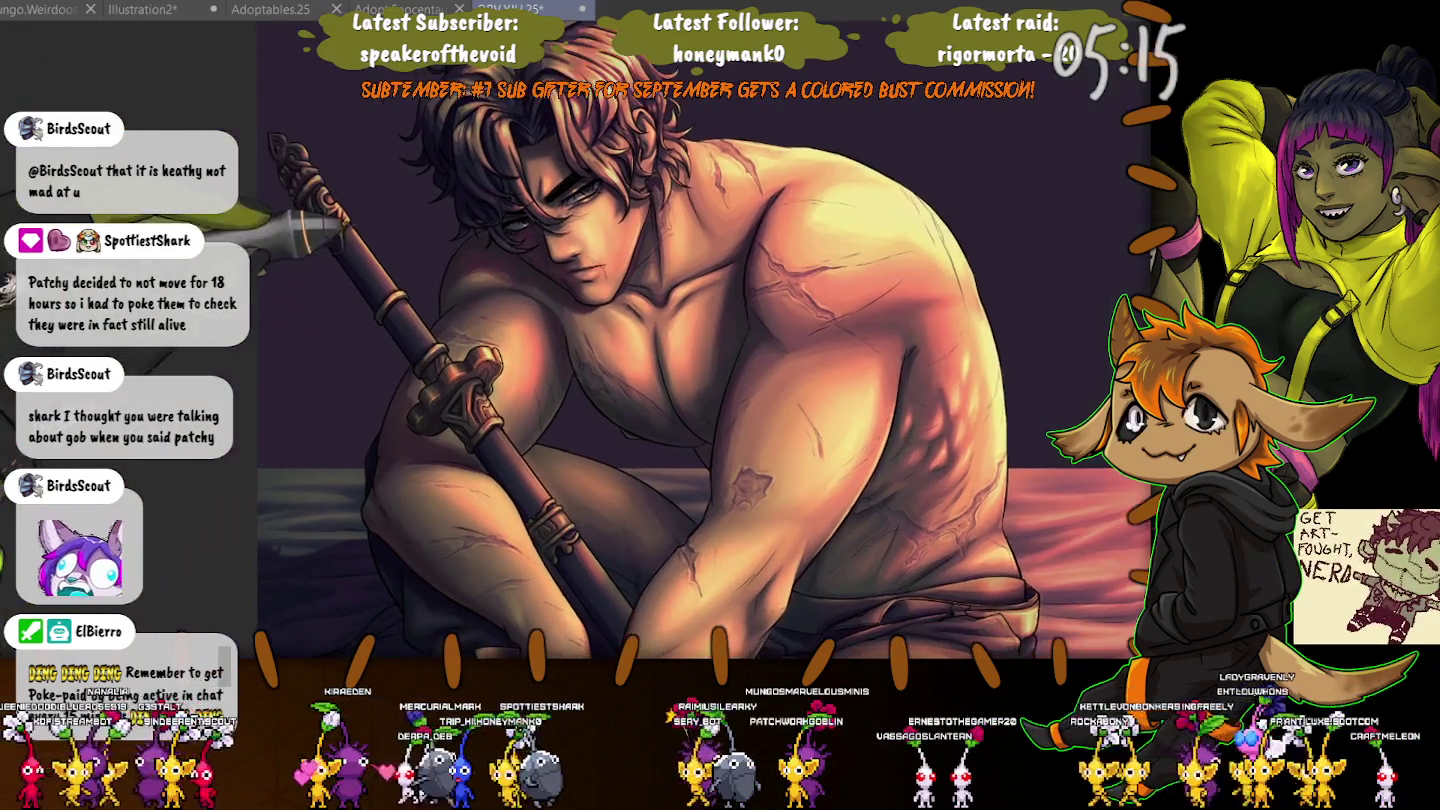
pyautogui.scroll(2, 583, 322)
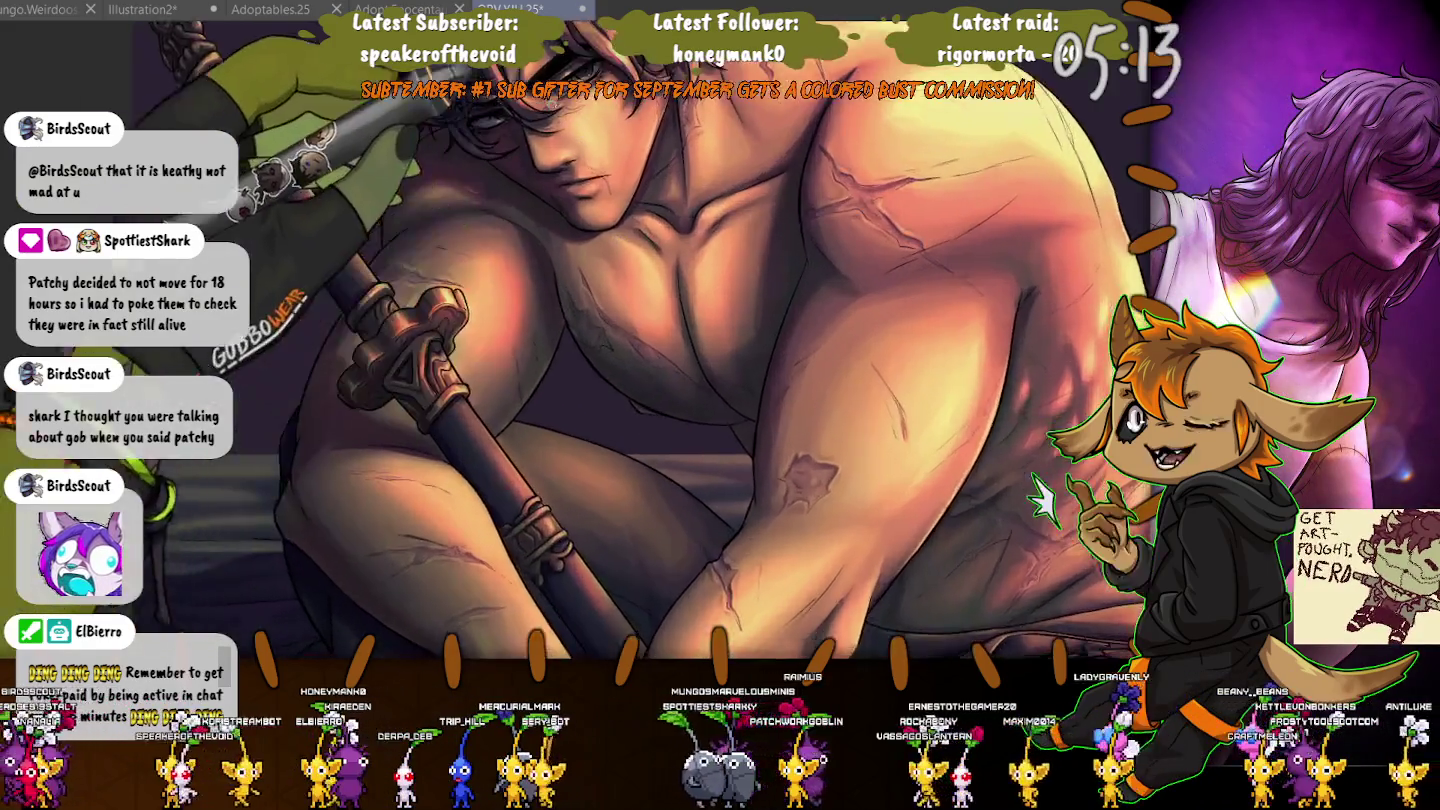
pyautogui.scroll(2, 620, 295)
pyautogui.scroll(2, 660, 265)
pyautogui.scroll(2, 700, 240)
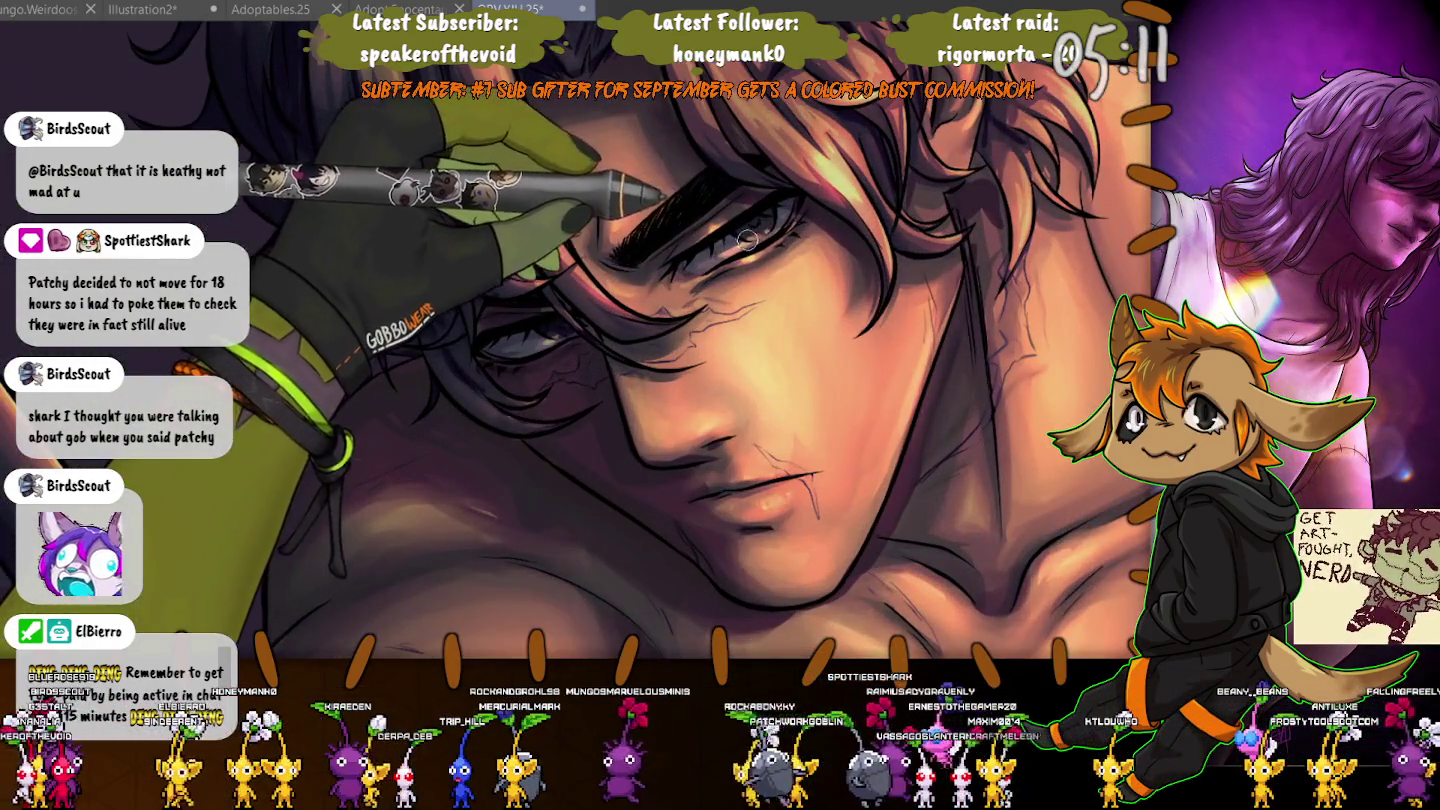
# Compare the man's face with and without the warm orange light around his eye and cheek.
pyautogui.scroll(2, 740, 230)
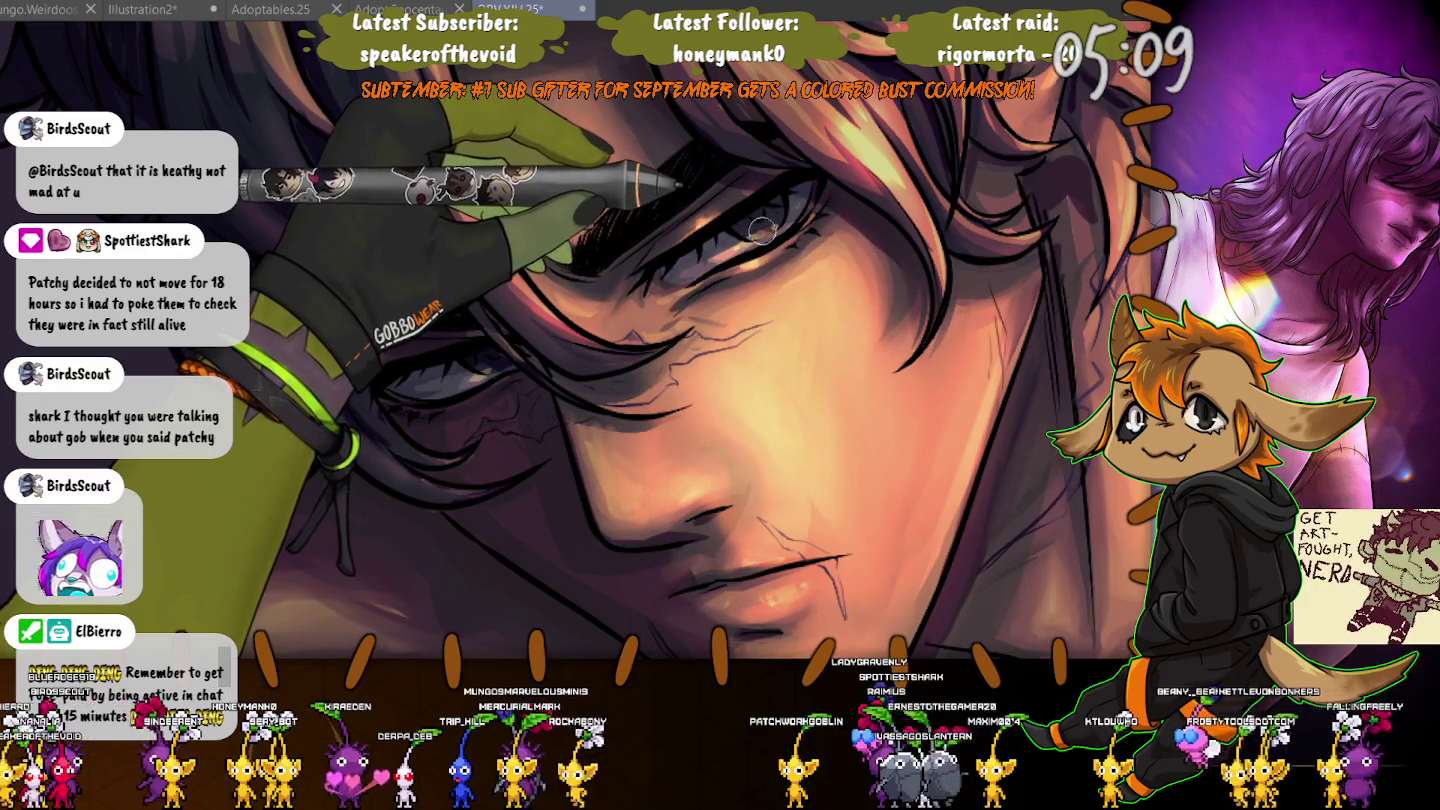
pyautogui.scroll(-1, 762, 231)
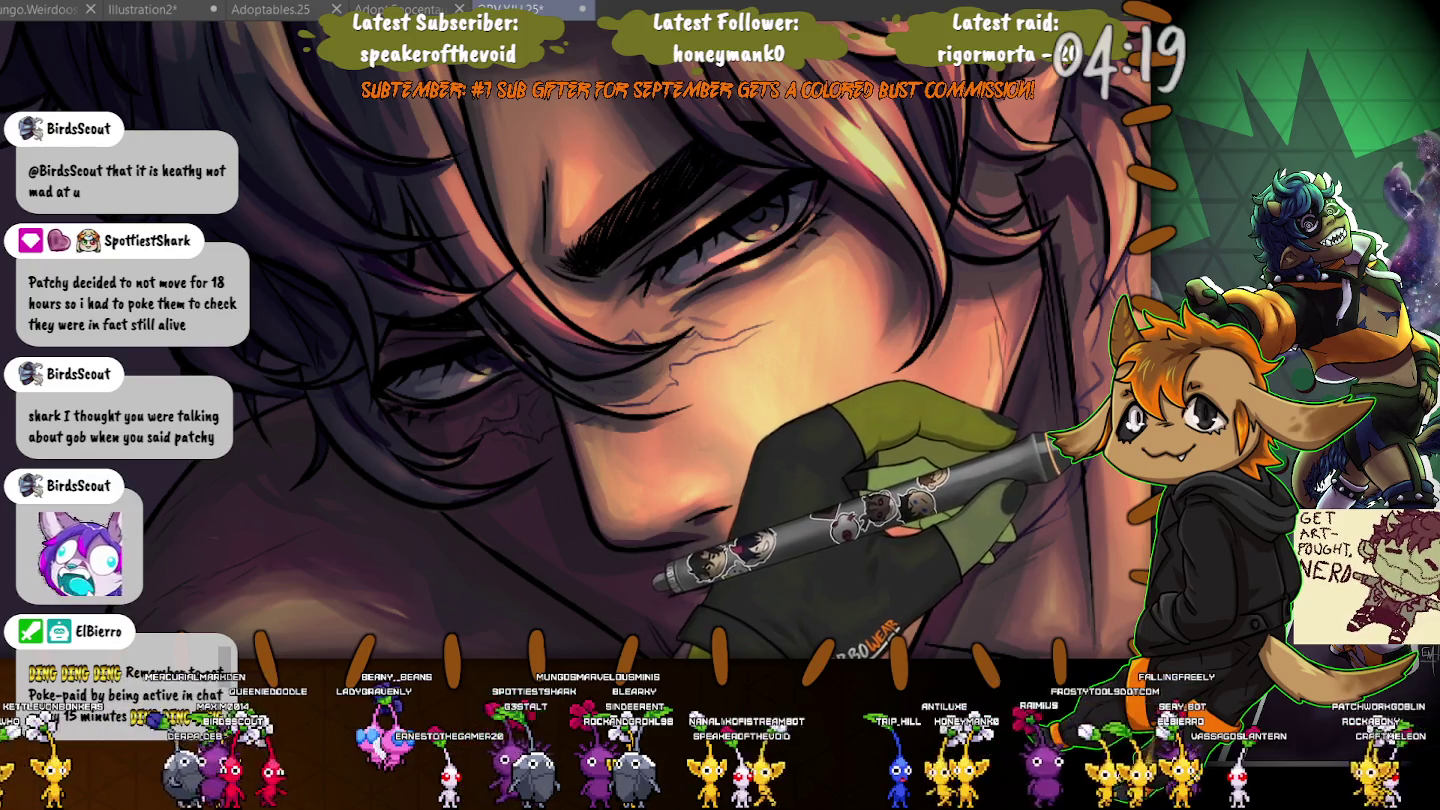
pyautogui.hotkey('ctrl', 'z')
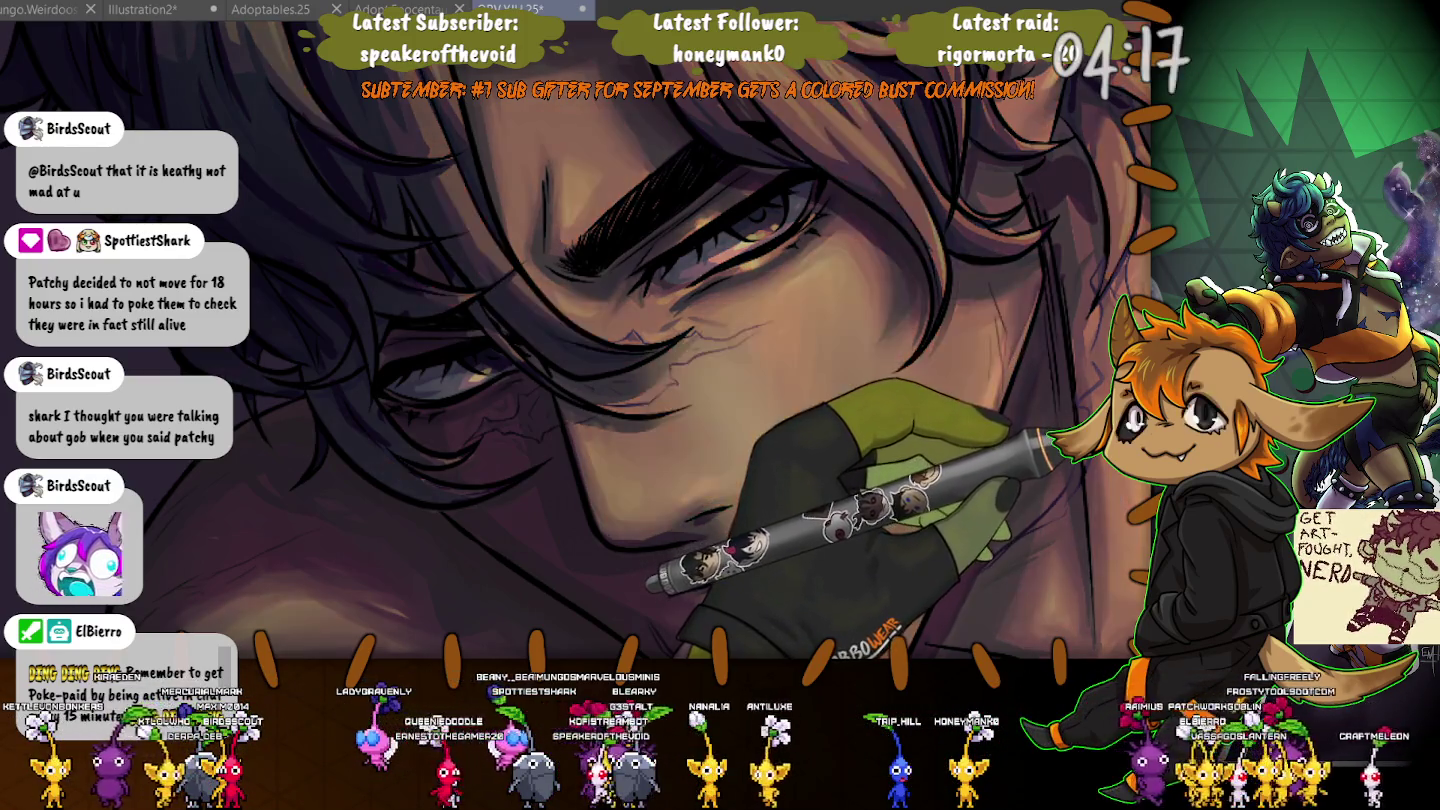
pyautogui.hotkey('ctrl', 'y')
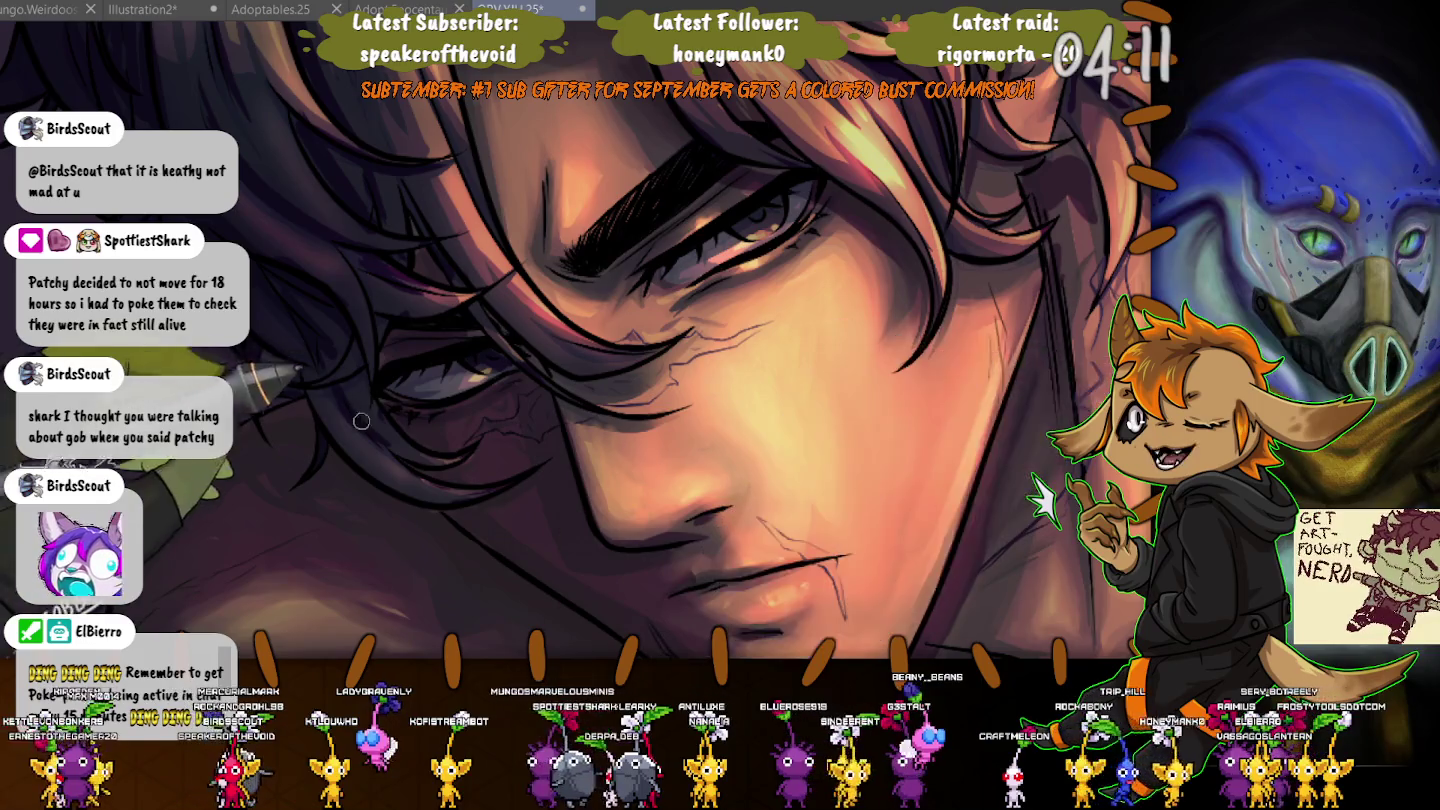
# Zoom in and out on the man's eye while working on the hair strands and shading.
pyautogui.scroll(2, 361, 421)
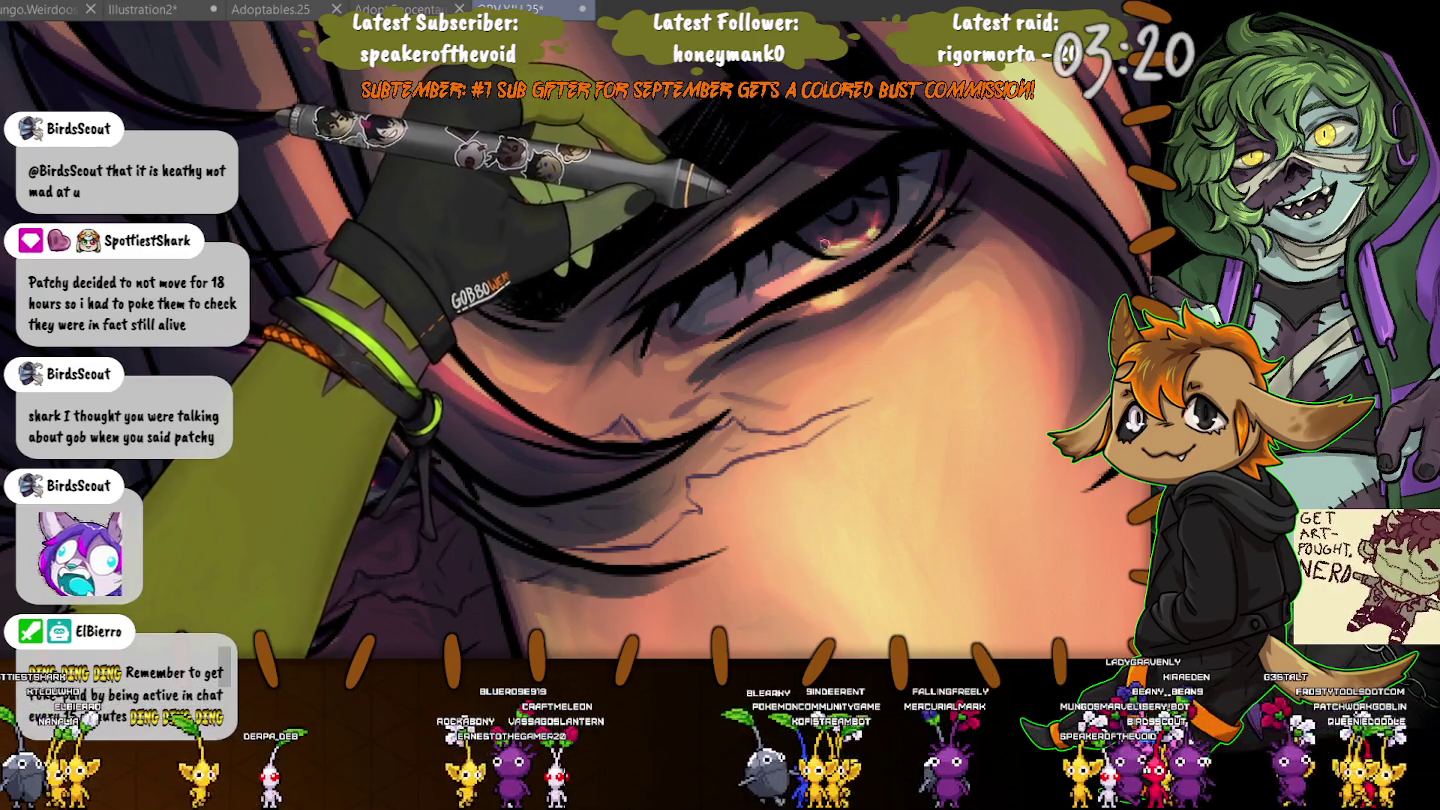
pyautogui.scroll(-2, 502, 322)
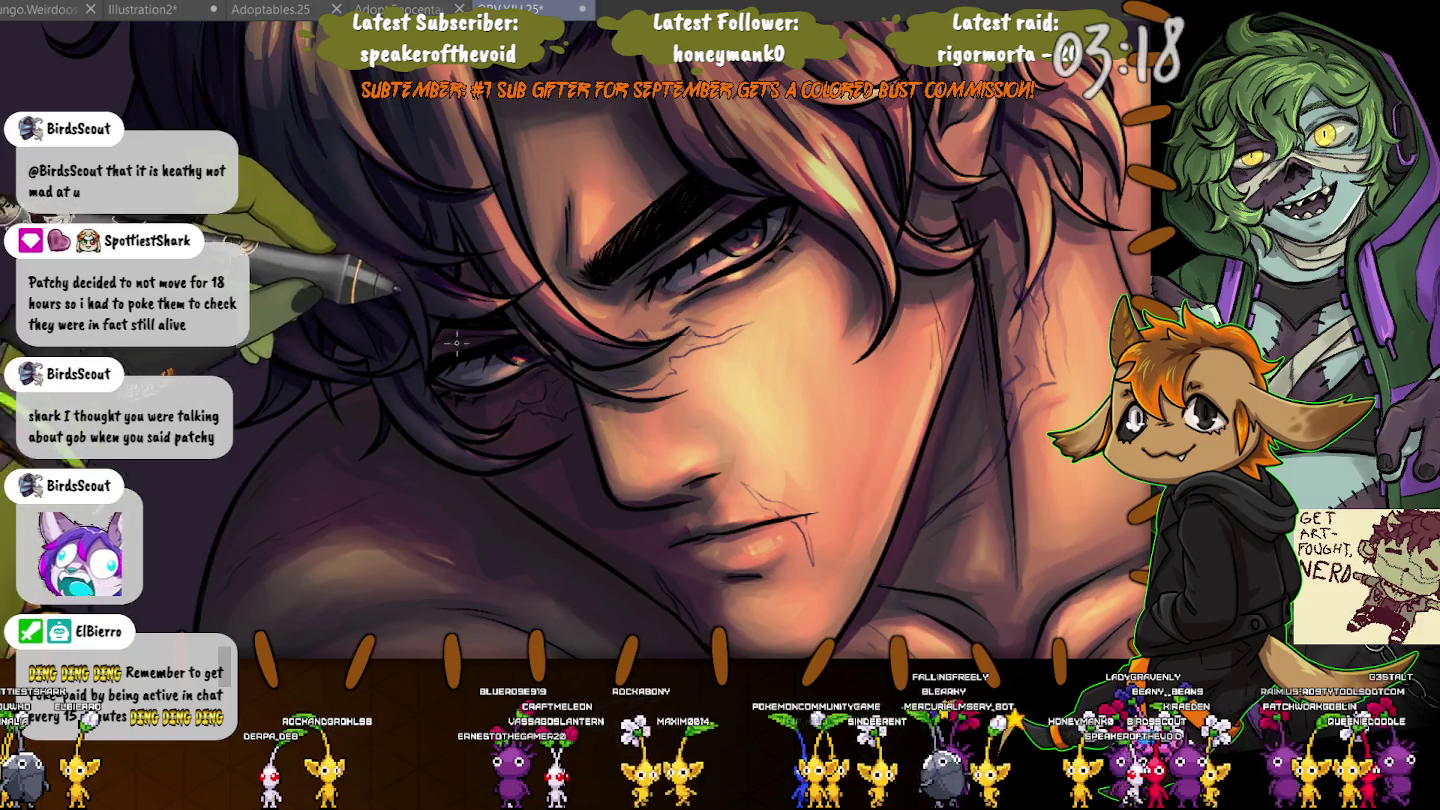
pyautogui.scroll(2, 544, 320)
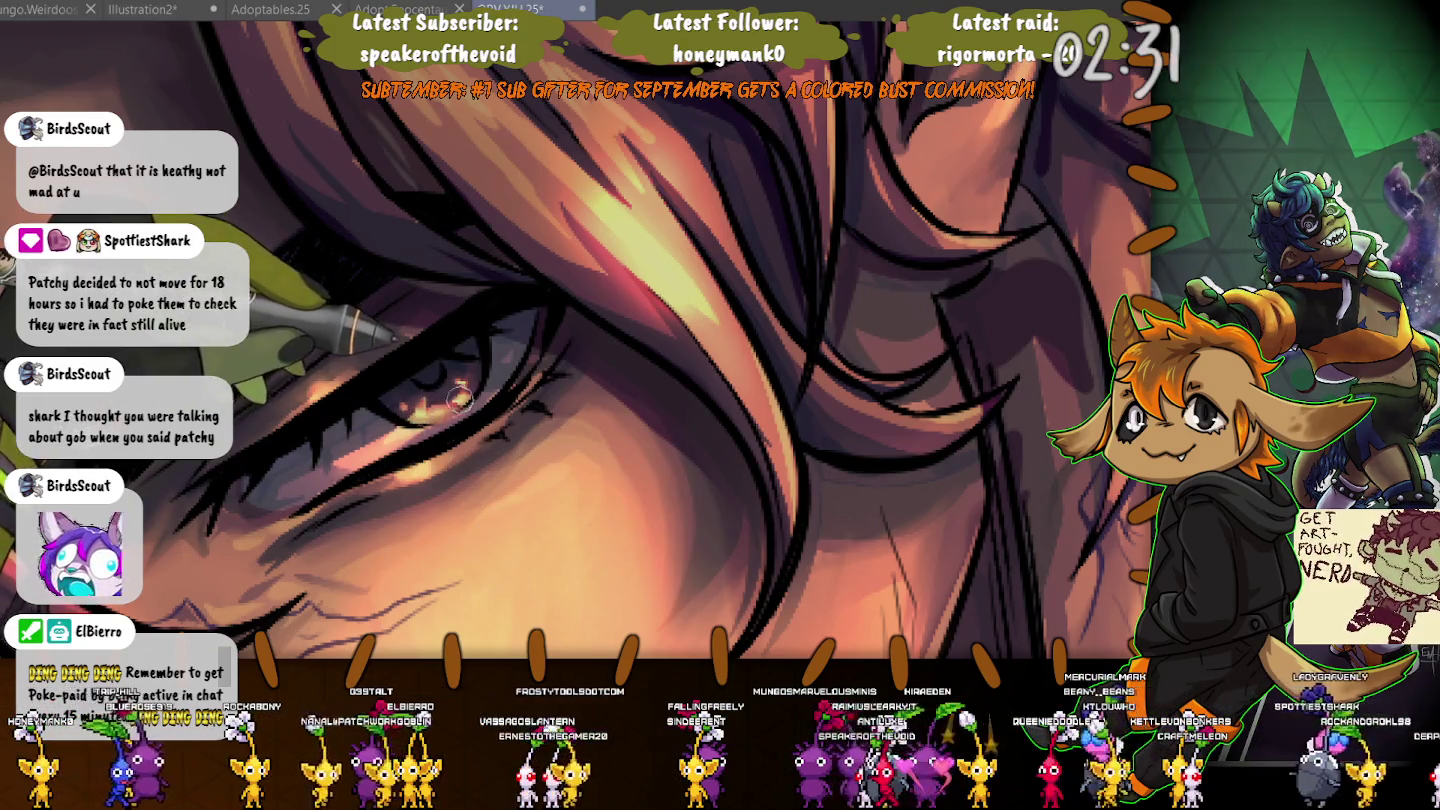
pyautogui.scroll(-5, 445, 379)
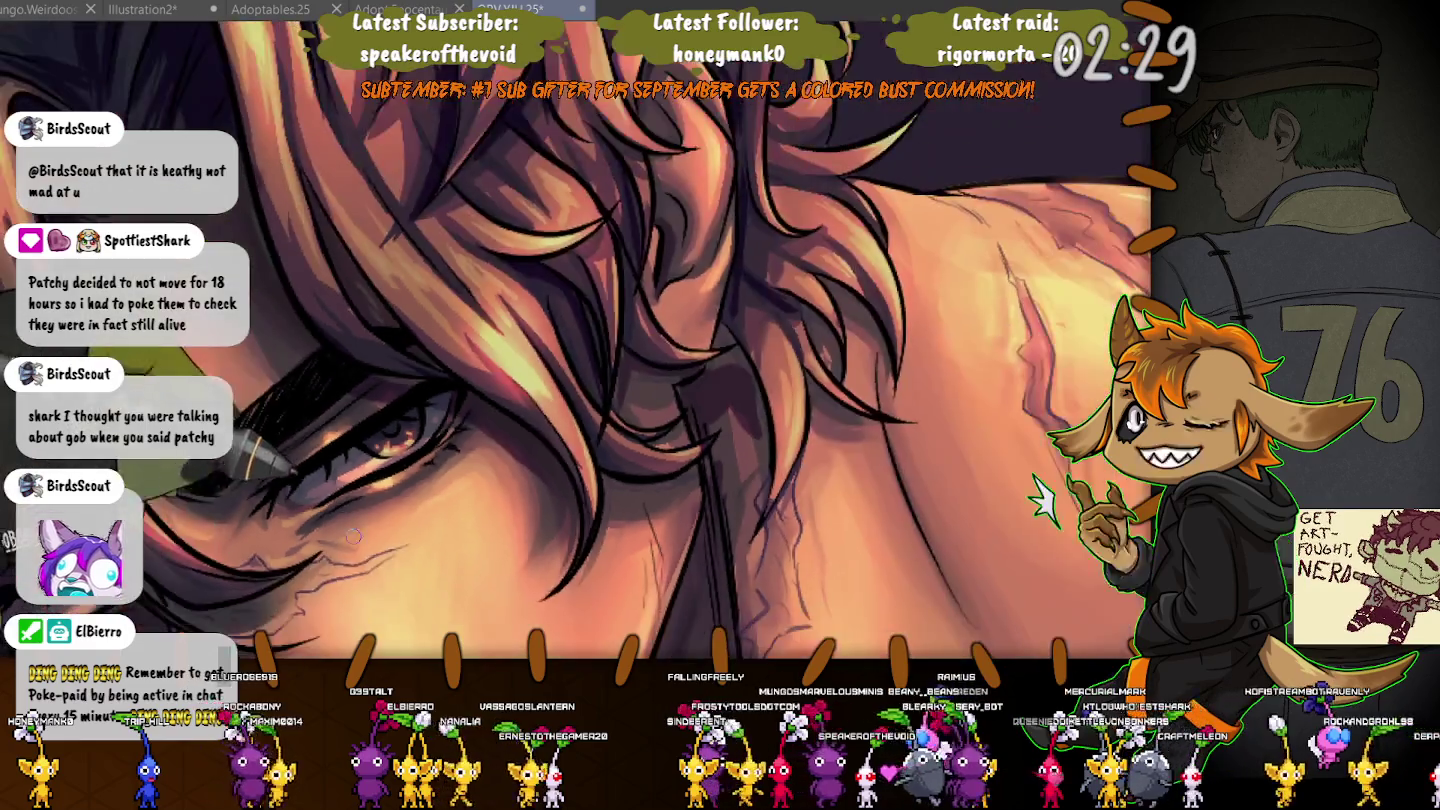
pyautogui.scroll(-3, 400, 375)
pyautogui.scroll(-2, 300, 365)
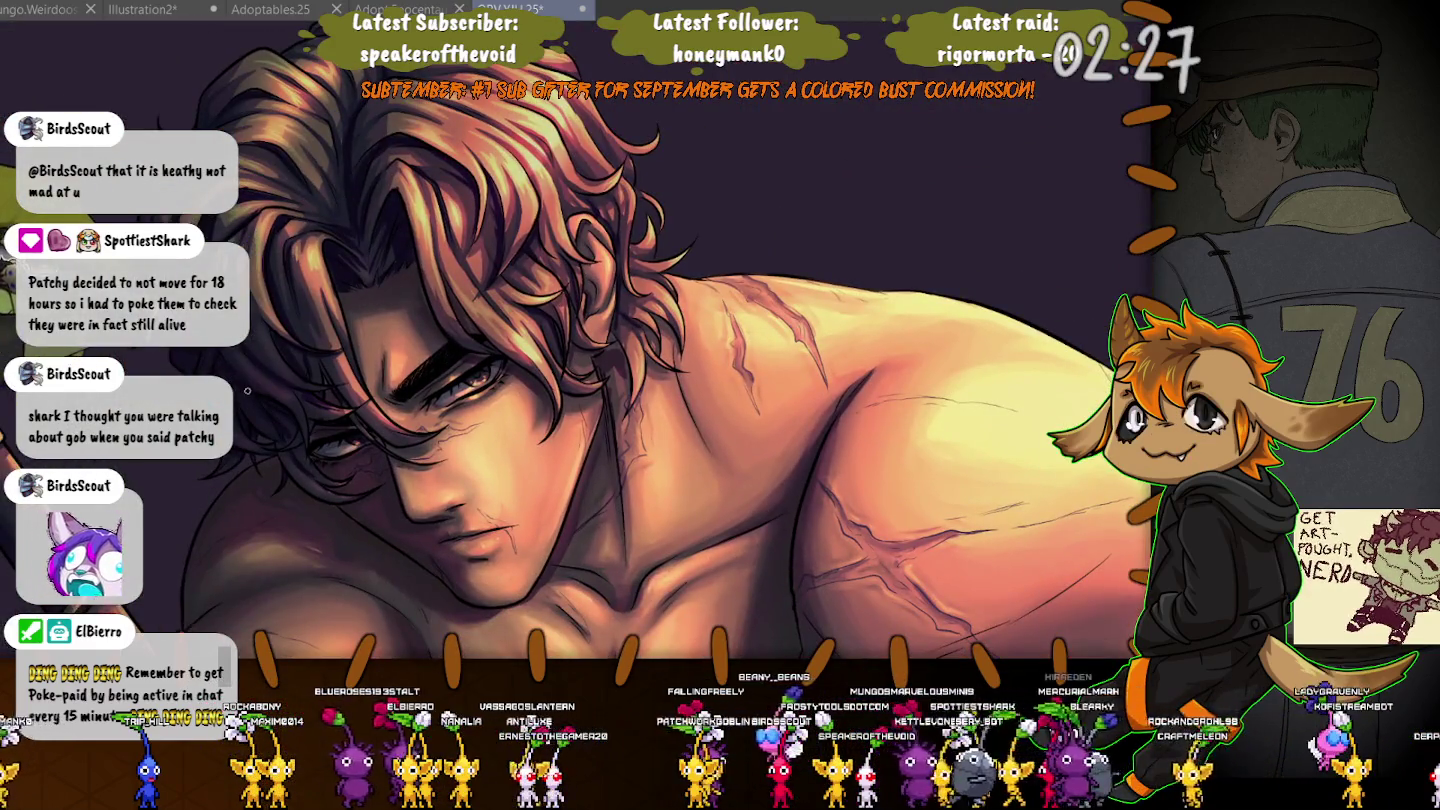
pyautogui.scroll(2, 250, 393)
pyautogui.scroll(3, 300, 393)
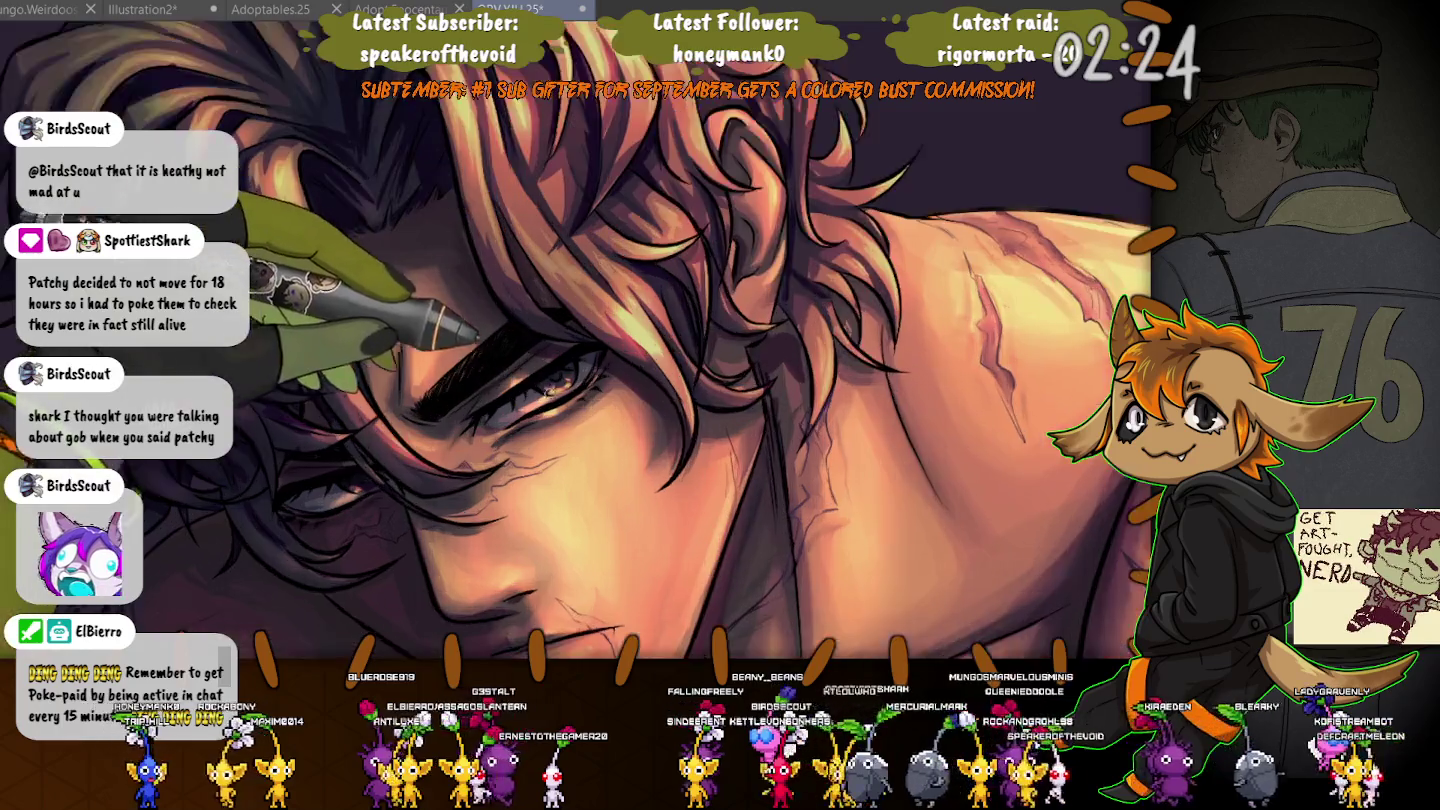
pyautogui.scroll(2, 400, 394)
pyautogui.scroll(-1, 480, 393)
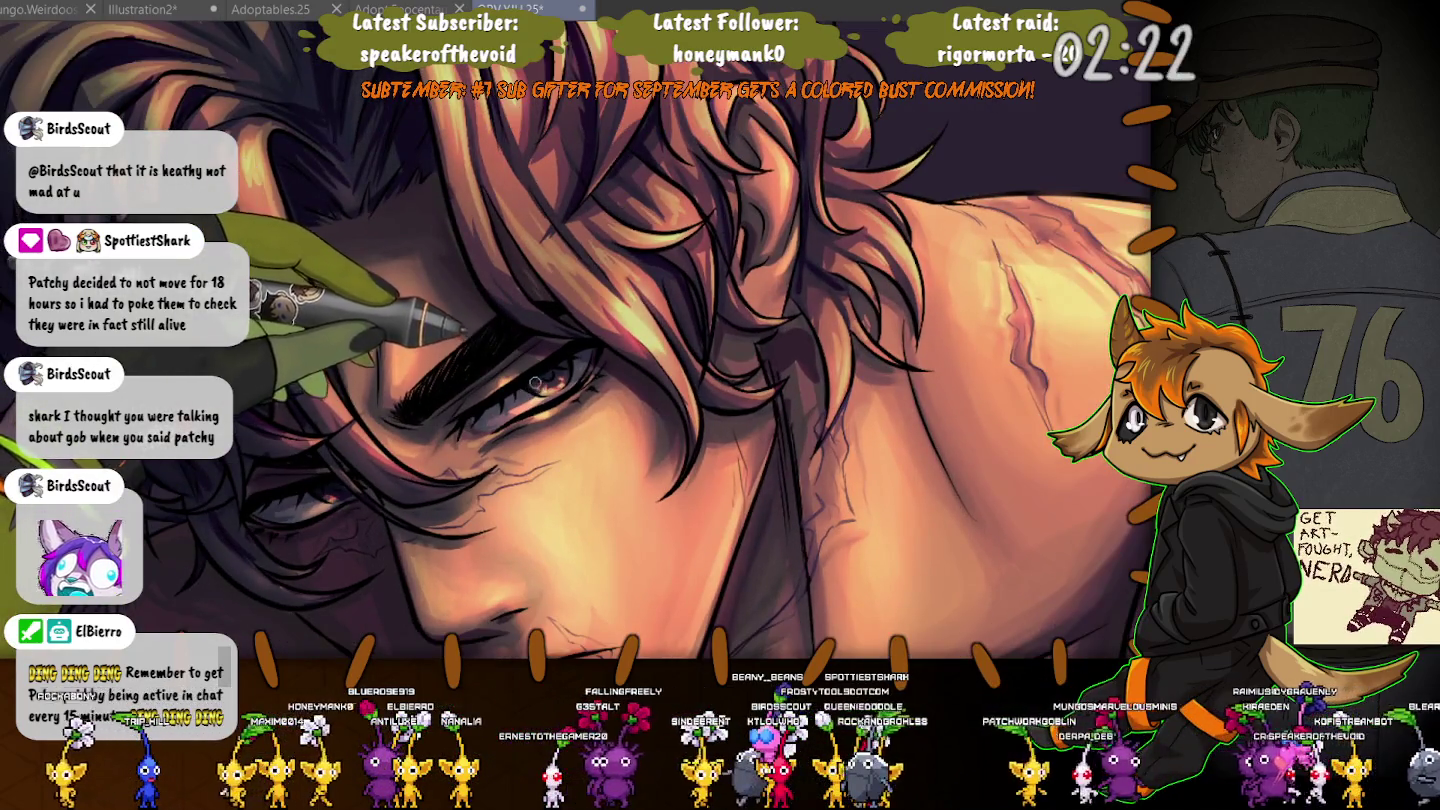
pyautogui.scroll(-2, 396, 414)
pyautogui.scroll(-1, 391, 461)
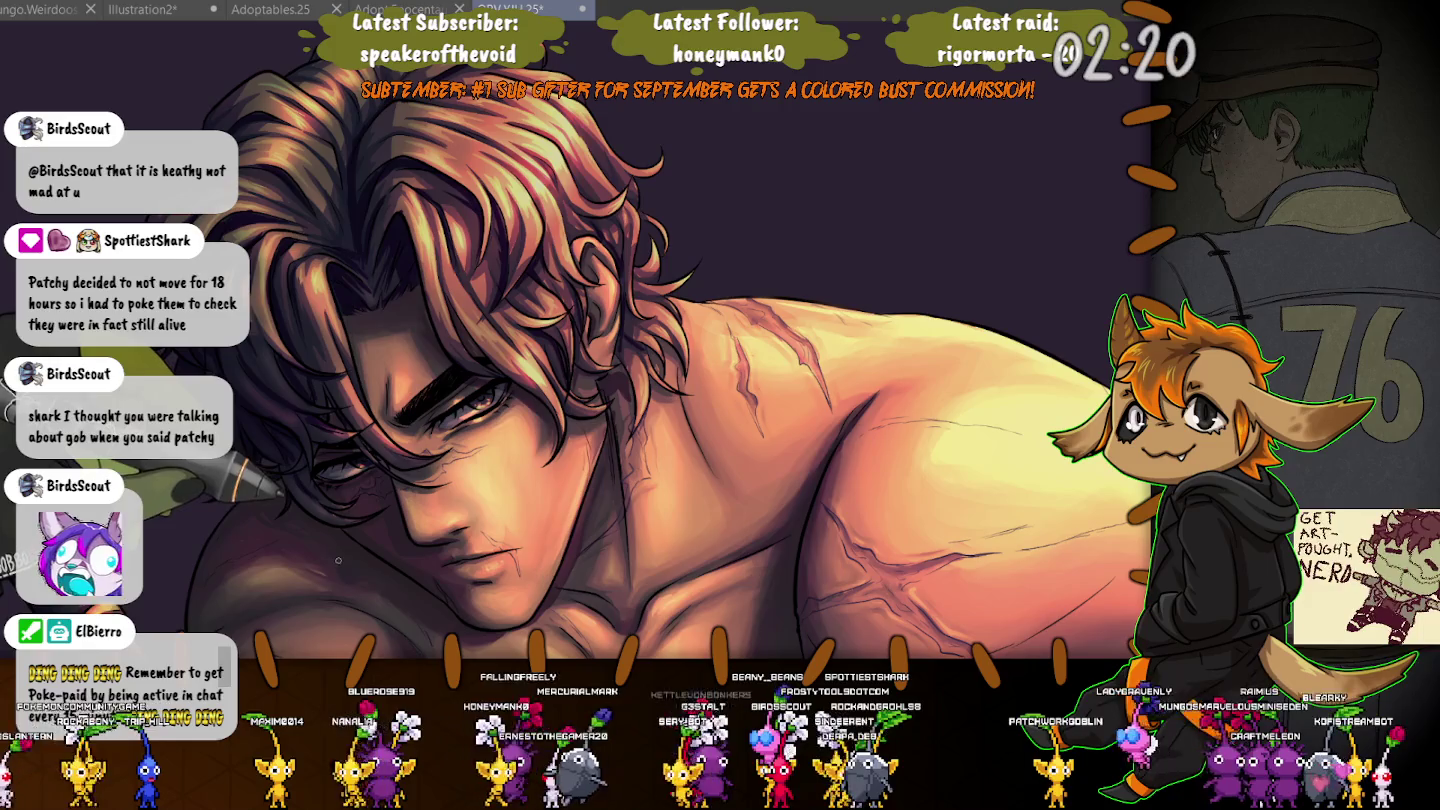
pyautogui.scroll(2, 347, 560)
pyautogui.scroll(2, 380, 512)
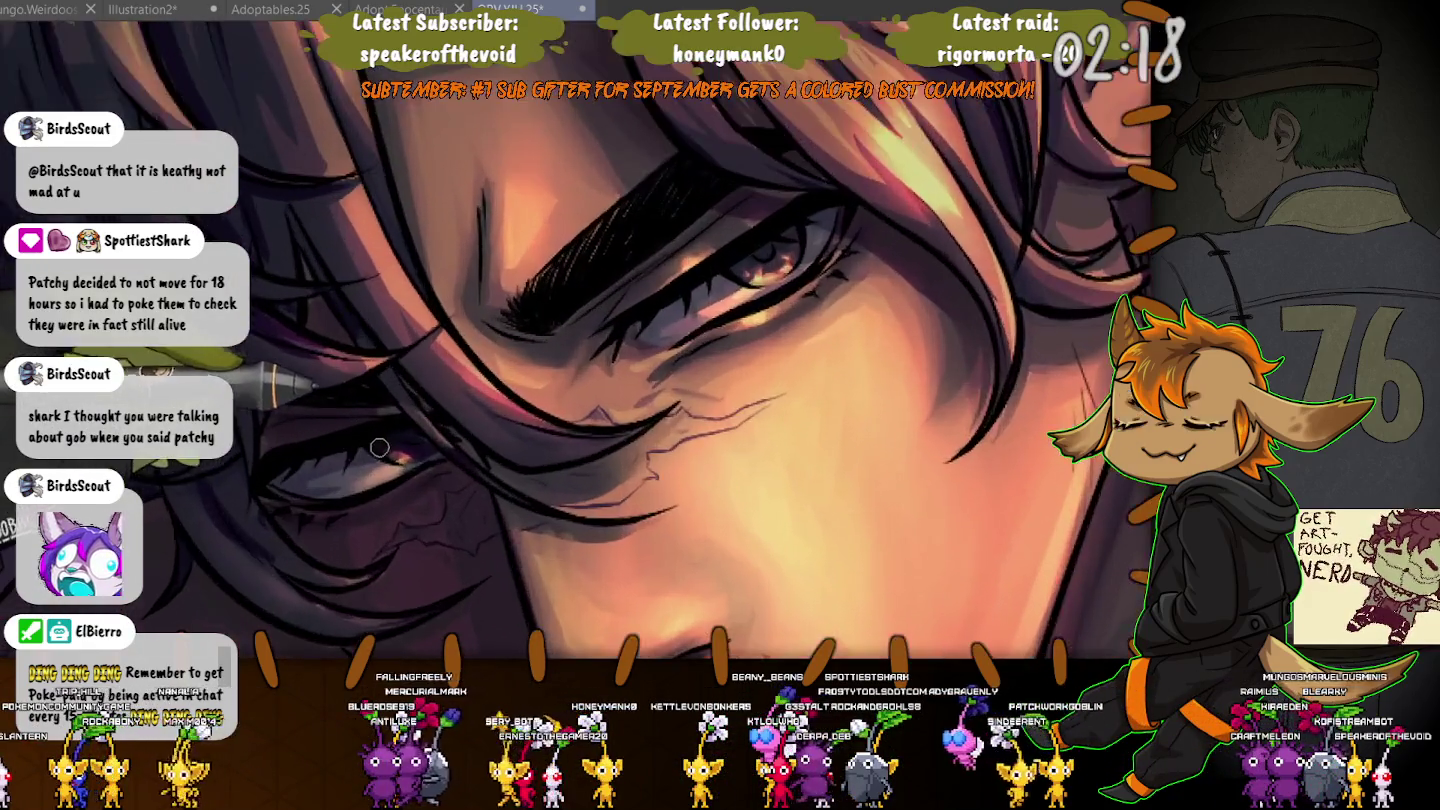
# Lighten the shading above the man's eye, checking it against the whole face and chest.
pyautogui.scroll(2, 411, 466)
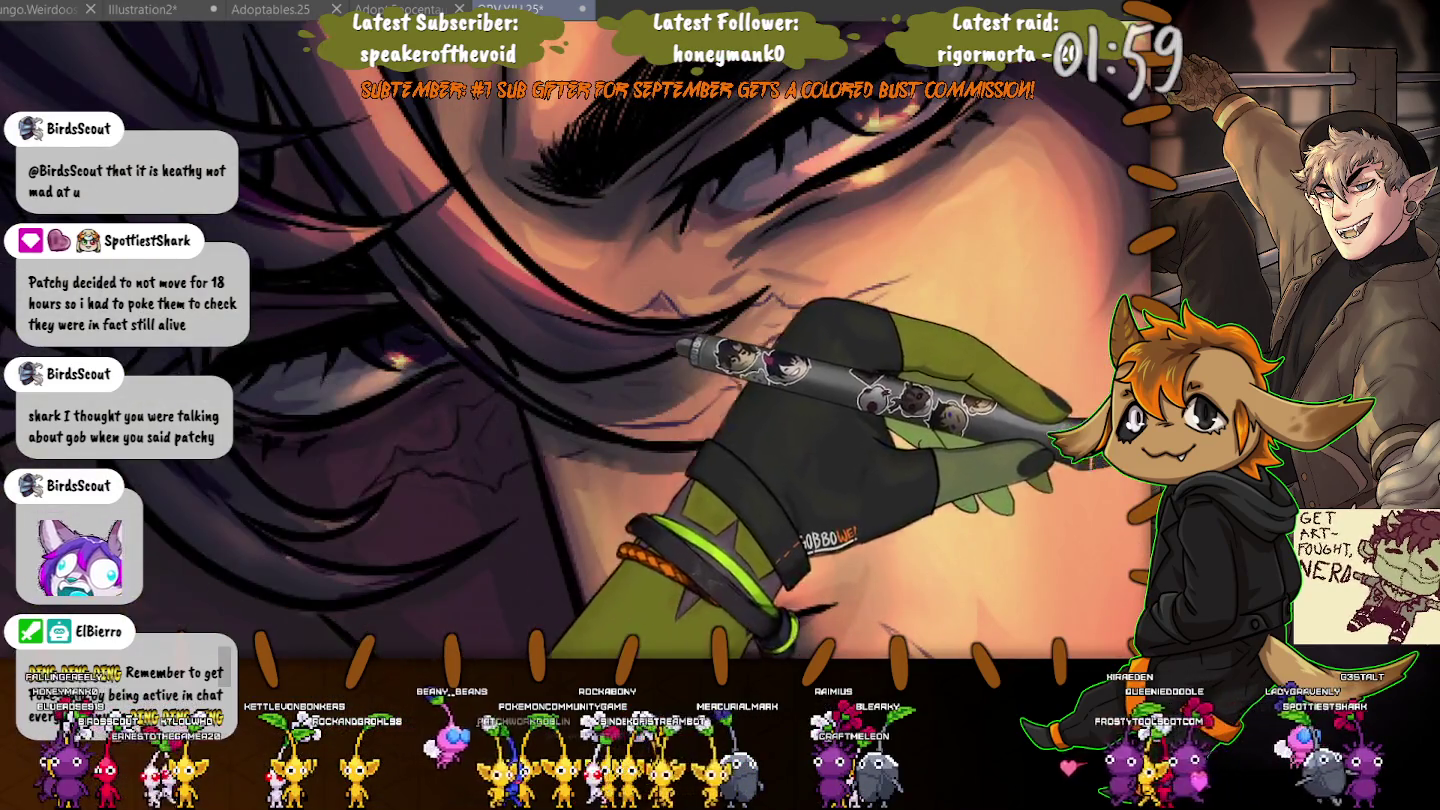
pyautogui.moveTo(560, 180); pyautogui.dragTo(700, 130)
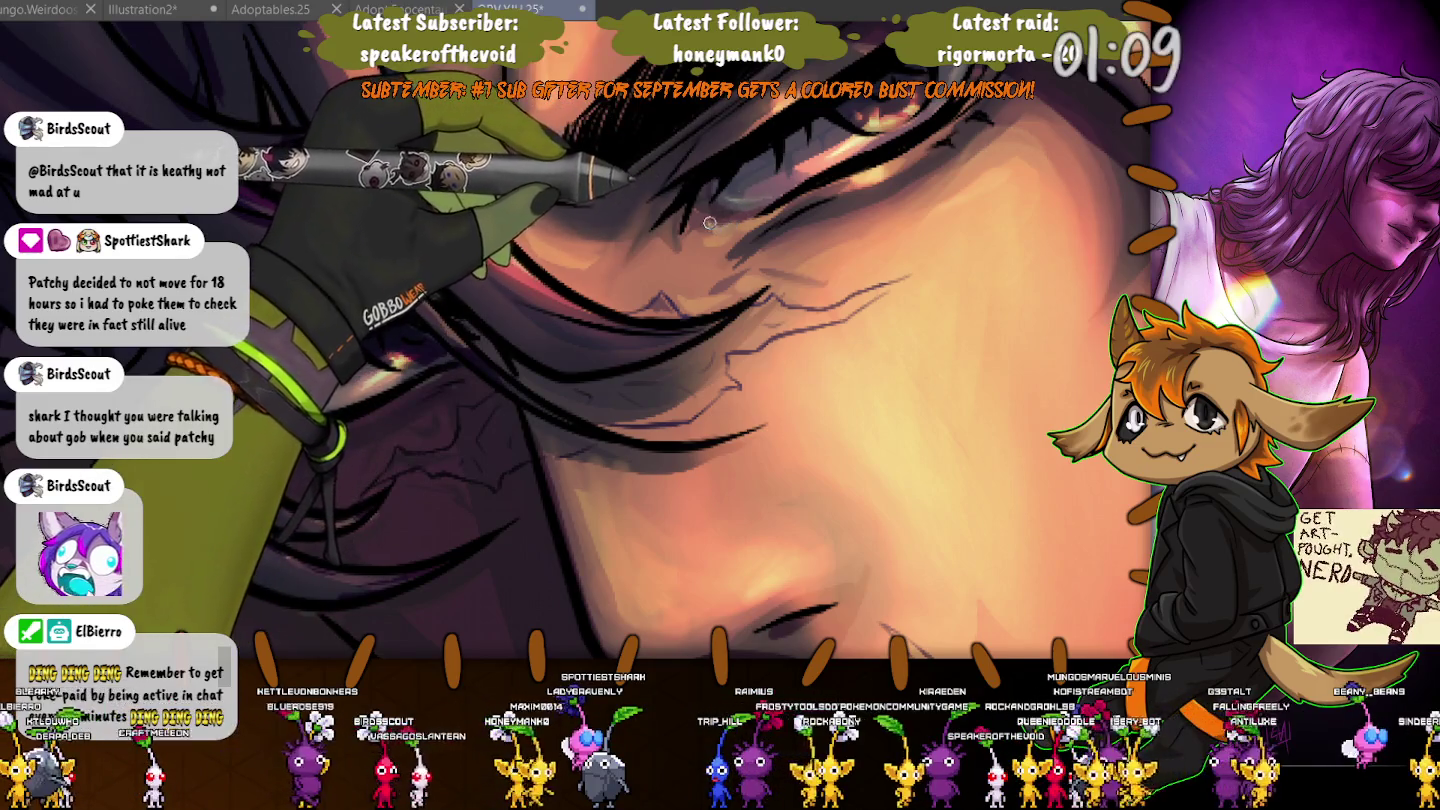
pyautogui.hotkey('ctrl', '-')
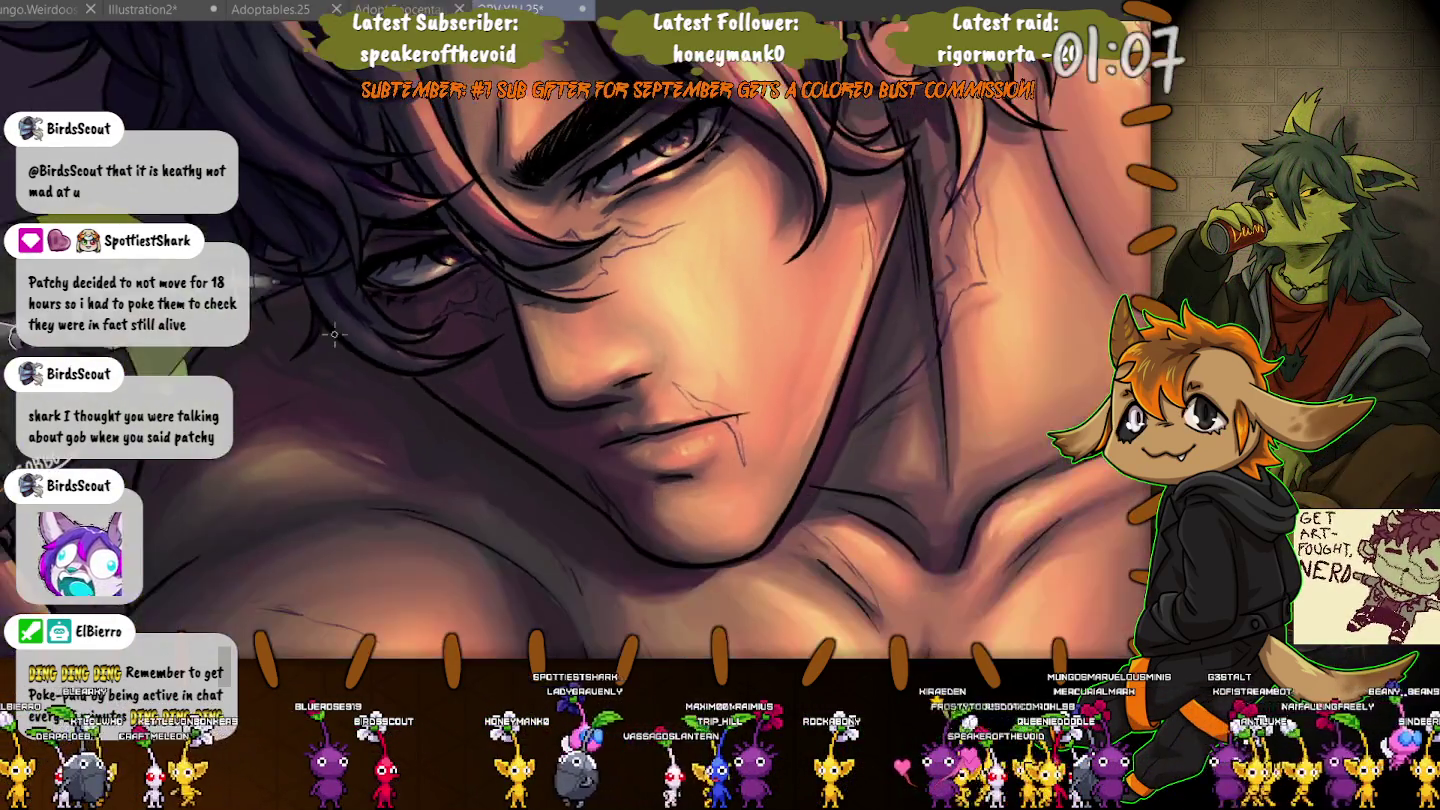
pyautogui.hotkey('ctrl', '+')
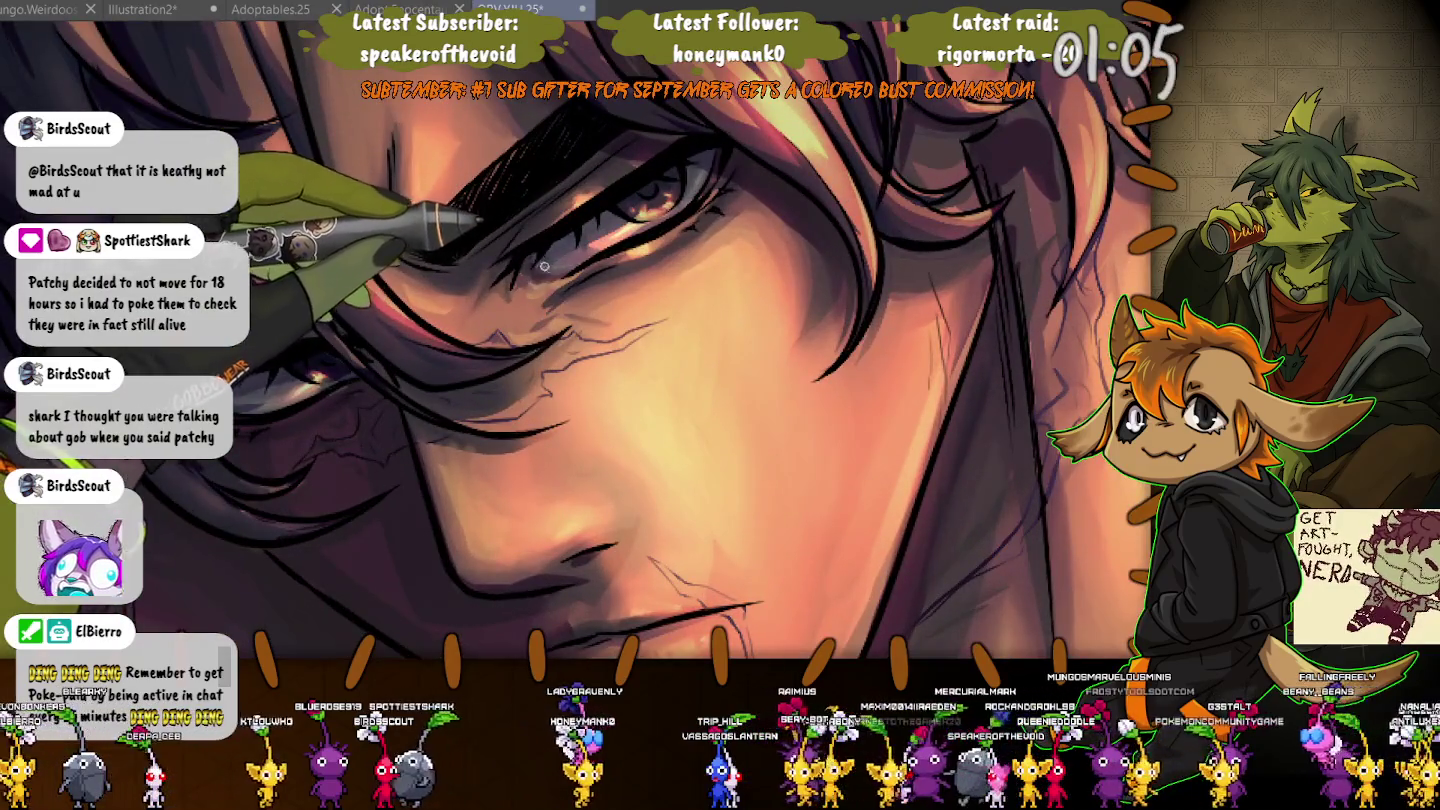